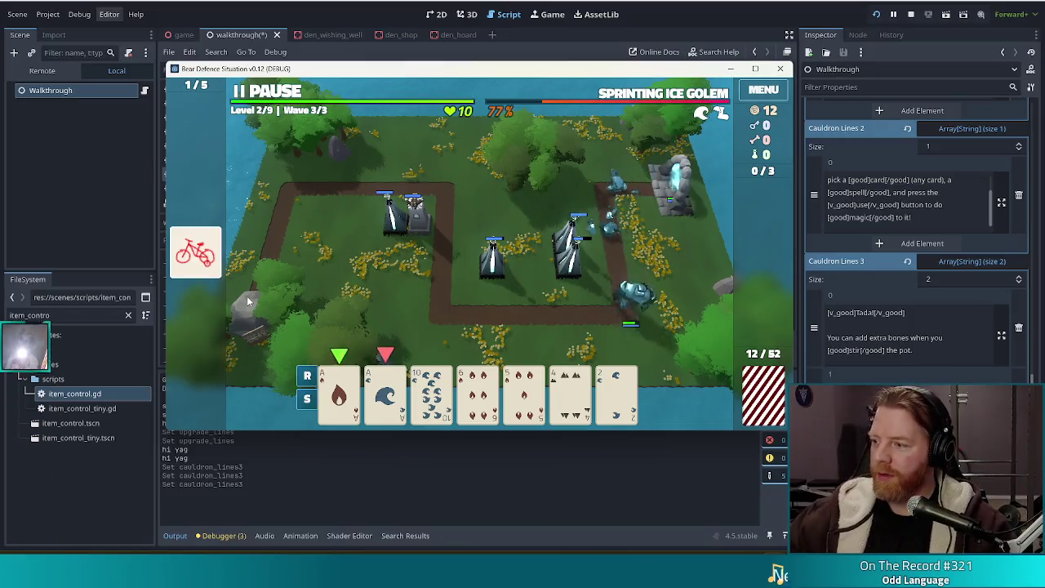
Let the towers beat the Sprinting Ice Golem, then dismiss level 2's wave-complete rewards.
{"action": "mouse_move", "coordinate": [206, 277]}
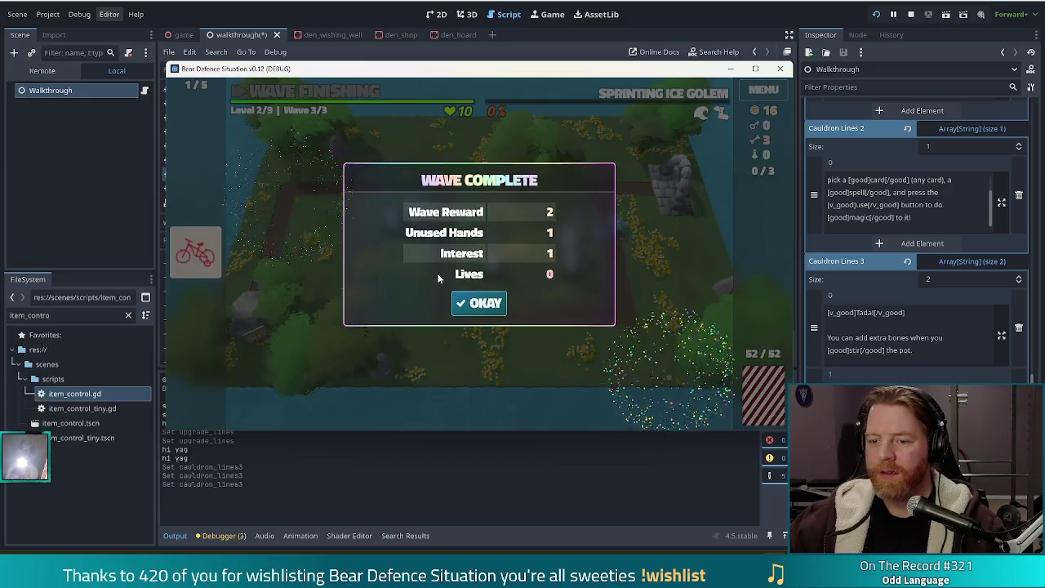
{"action": "left_click", "coordinate": [480, 303]}
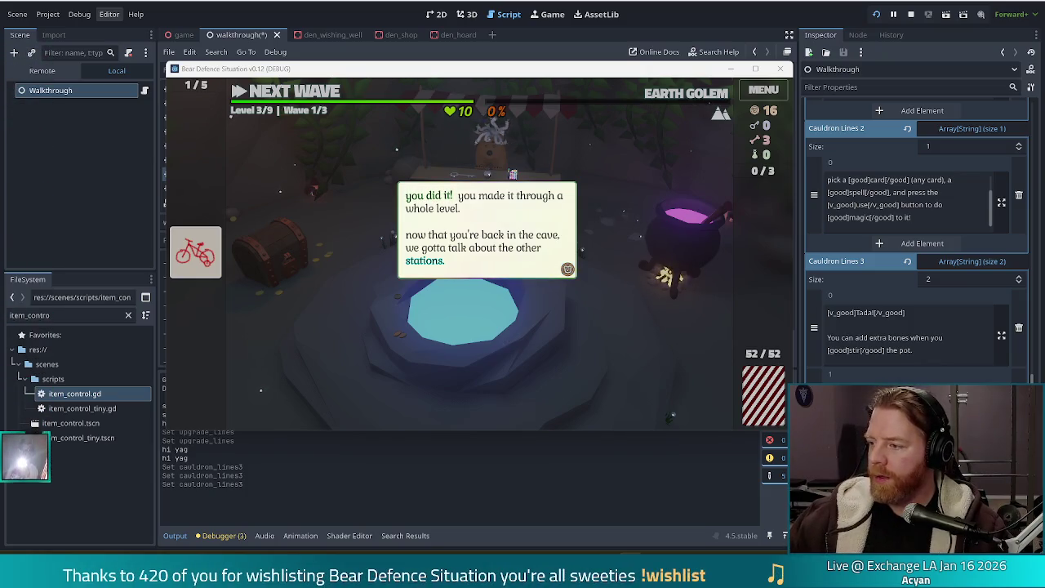
Buy a Key from the den shop for 5 gold and dismiss the hoard tutorial message.
{"action": "left_click", "coordinate": [655, 371]}
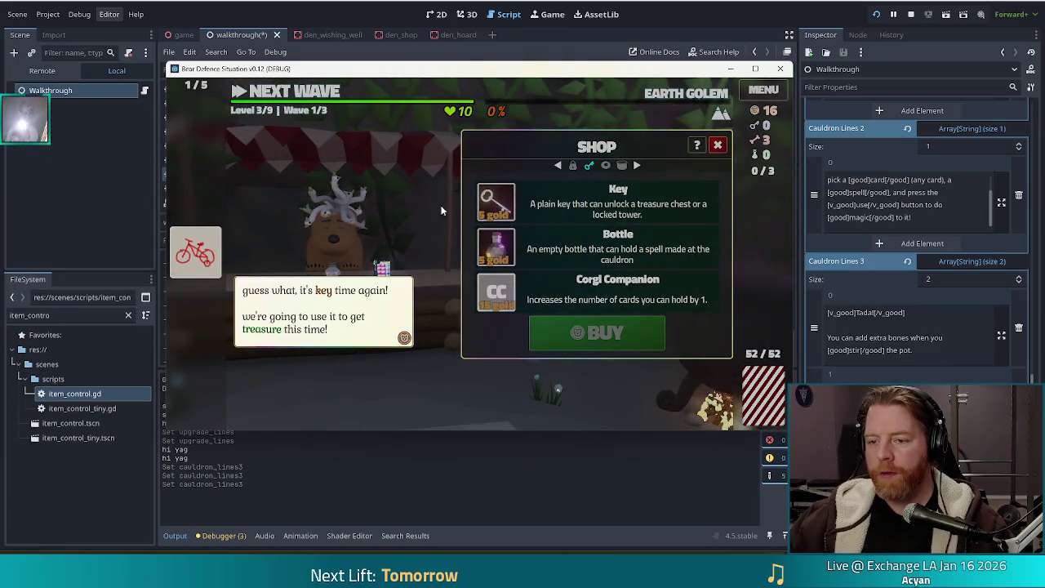
{"action": "left_click", "coordinate": [531, 208]}
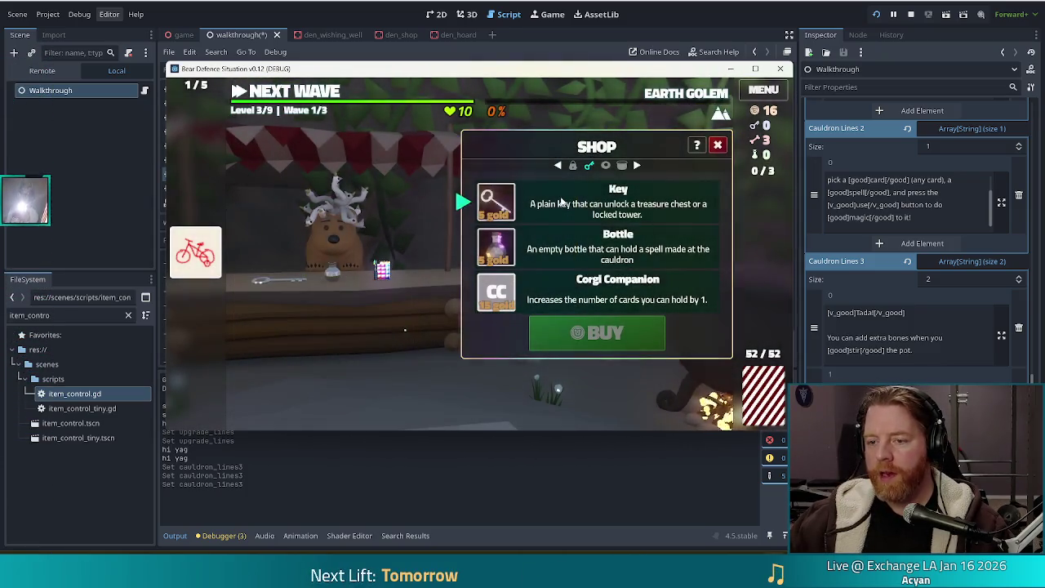
{"action": "left_click", "coordinate": [628, 329]}
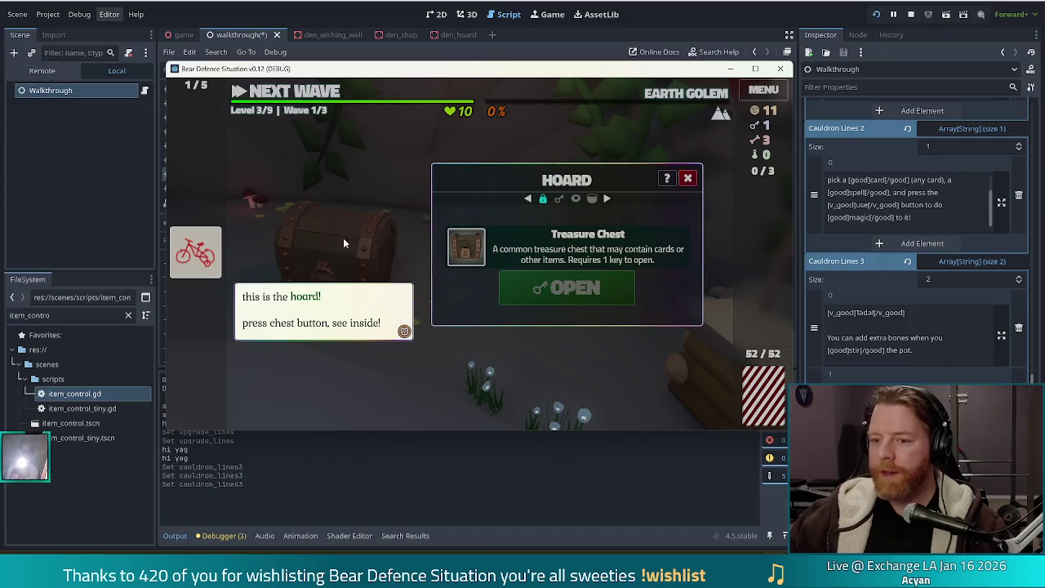
{"action": "left_click", "coordinate": [314, 249]}
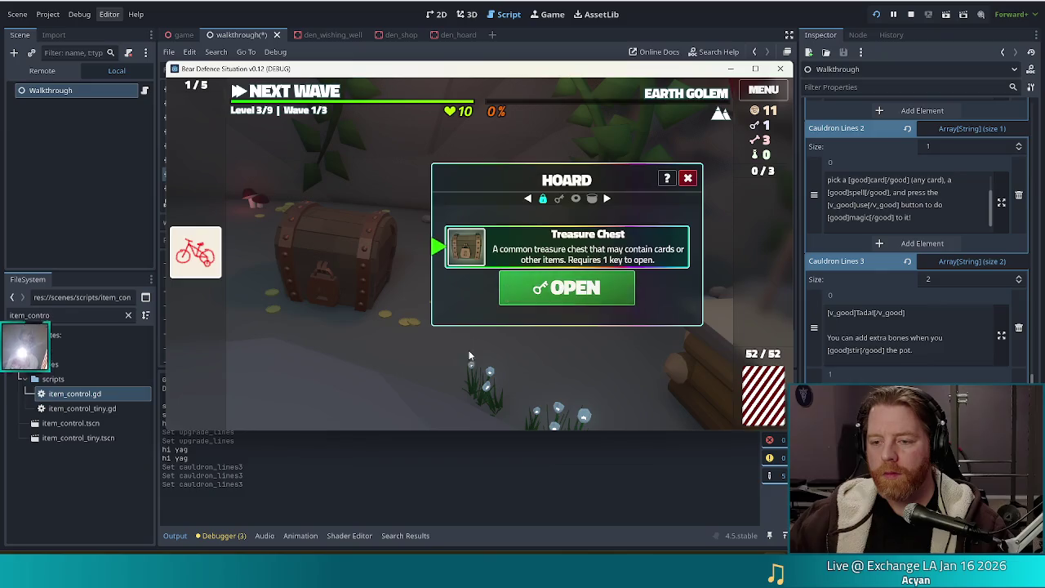
Unlock the hoard's Treasure Chest with the key and take the BoG card from its loot.
{"action": "left_click", "coordinate": [459, 247]}
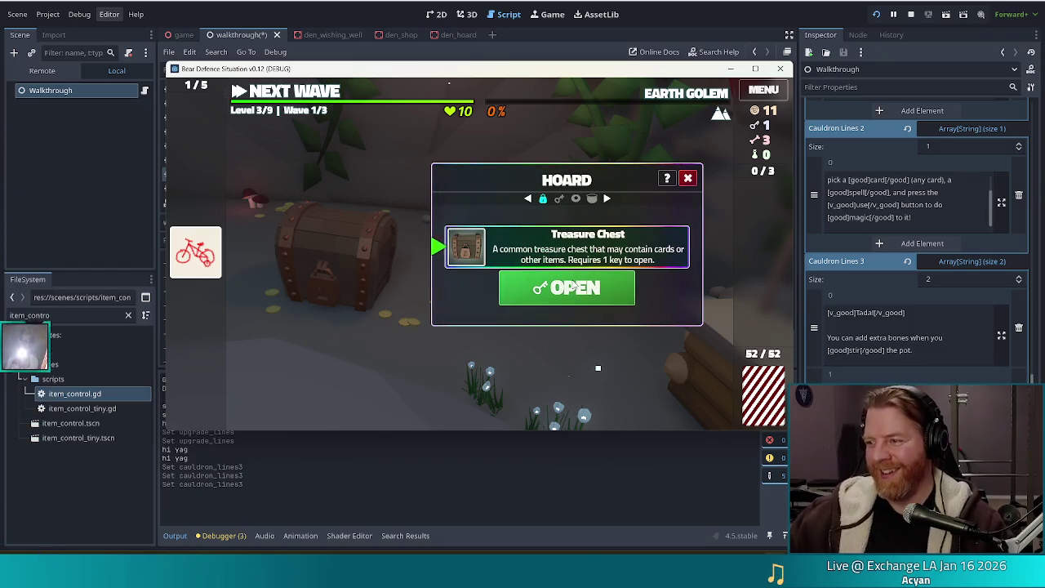
{"action": "left_click", "coordinate": [541, 289]}
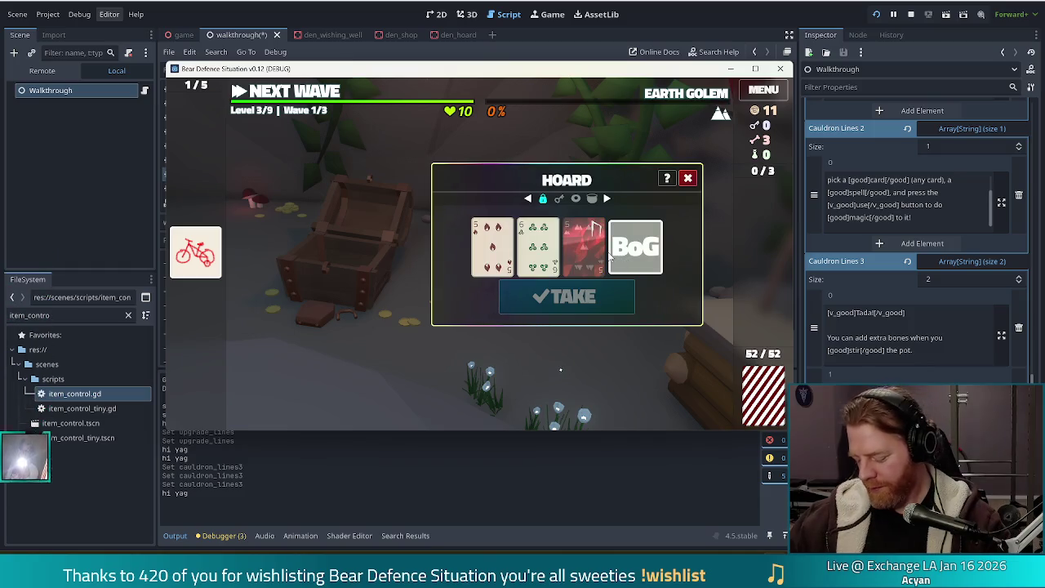
{"action": "mouse_move", "coordinate": [589, 251]}
{"action": "mouse_move", "coordinate": [621, 247]}
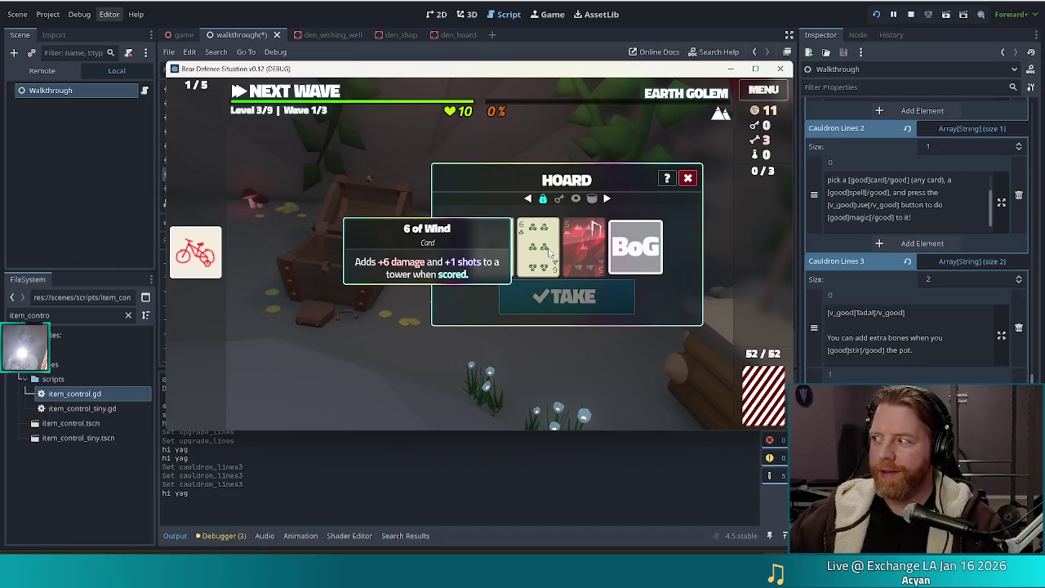
{"action": "left_click", "coordinate": [635, 247]}
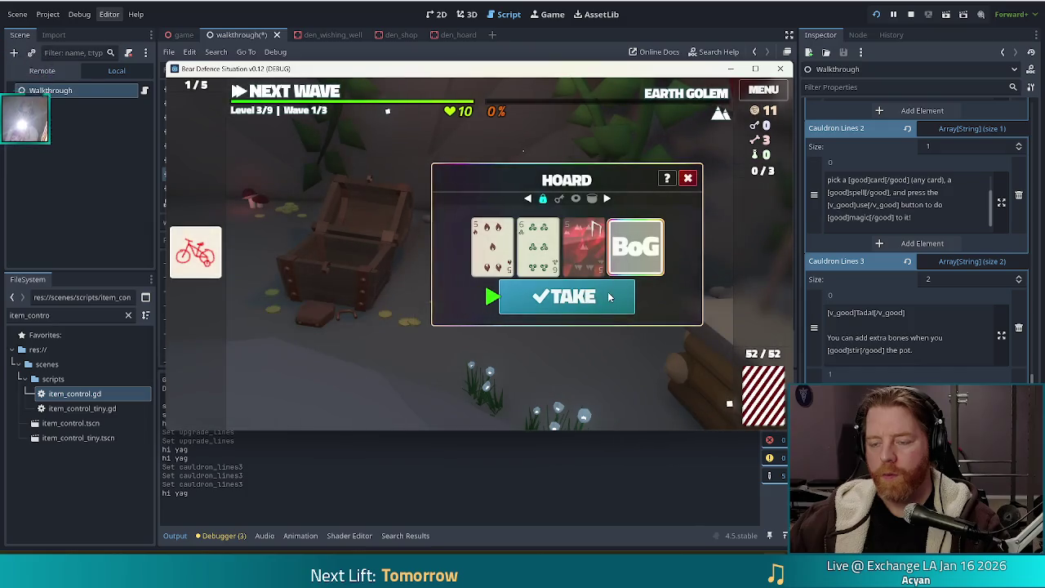
{"action": "left_click", "coordinate": [491, 296]}
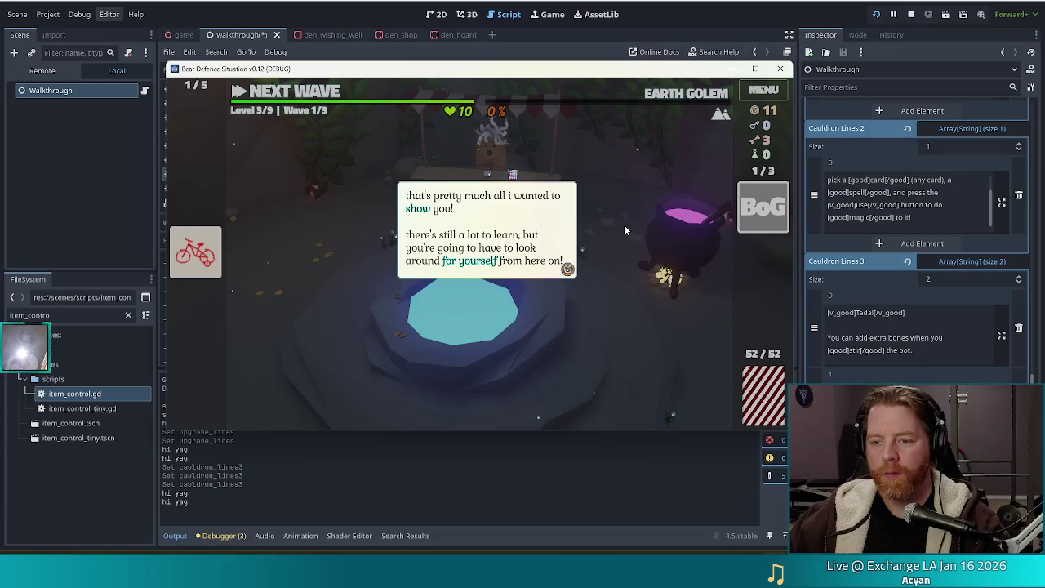
Close the tutorial, throw gold into the Wishing Well, and leave without taking a wish.
{"action": "left_click", "coordinate": [624, 224]}
{"action": "left_click", "coordinate": [624, 225]}
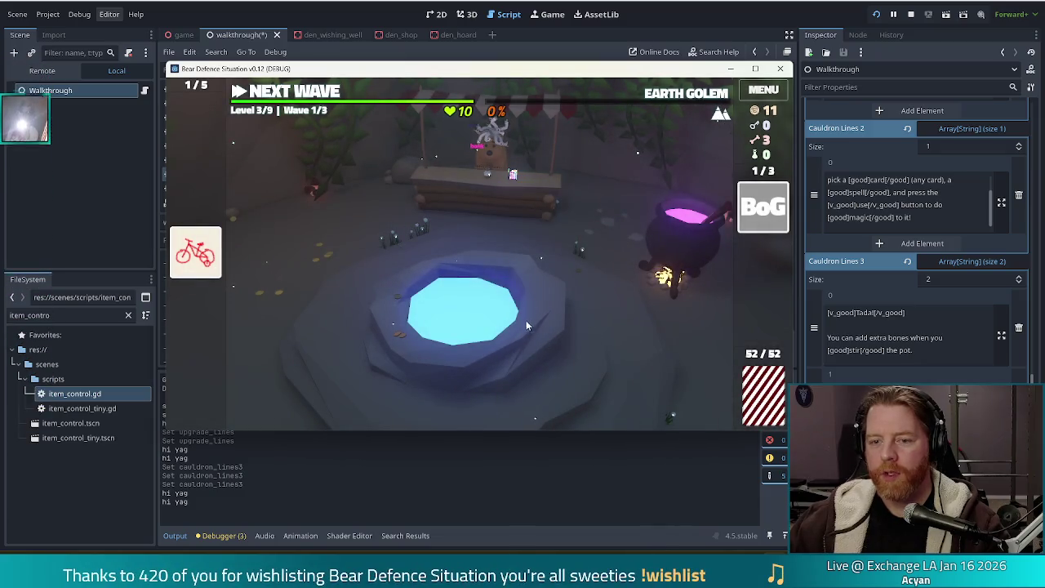
{"action": "left_click", "coordinate": [527, 315]}
{"action": "left_click", "coordinate": [576, 308]}
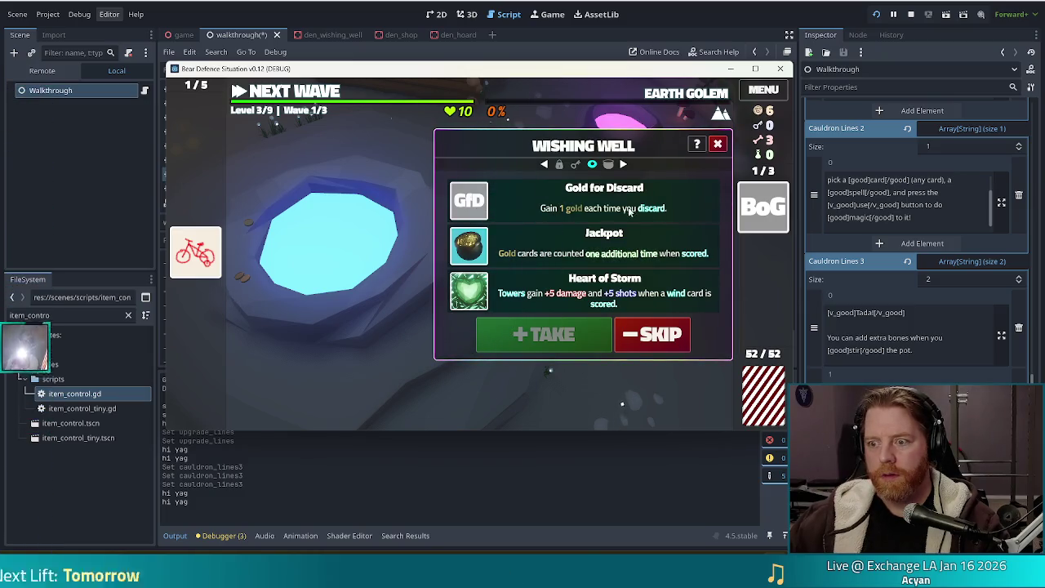
{"action": "left_click", "coordinate": [718, 144]}
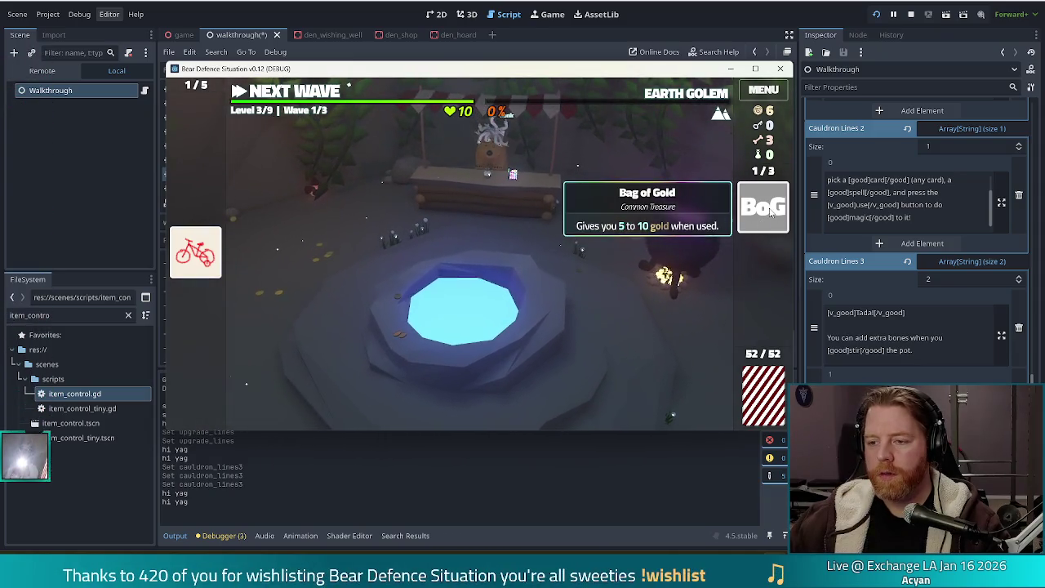
Use the Bag of Gold to raise gold to 15, then add a bone to the cauldron.
{"action": "left_click", "coordinate": [755, 212]}
{"action": "left_click", "coordinate": [708, 222]}
{"action": "left_click", "coordinate": [690, 237]}
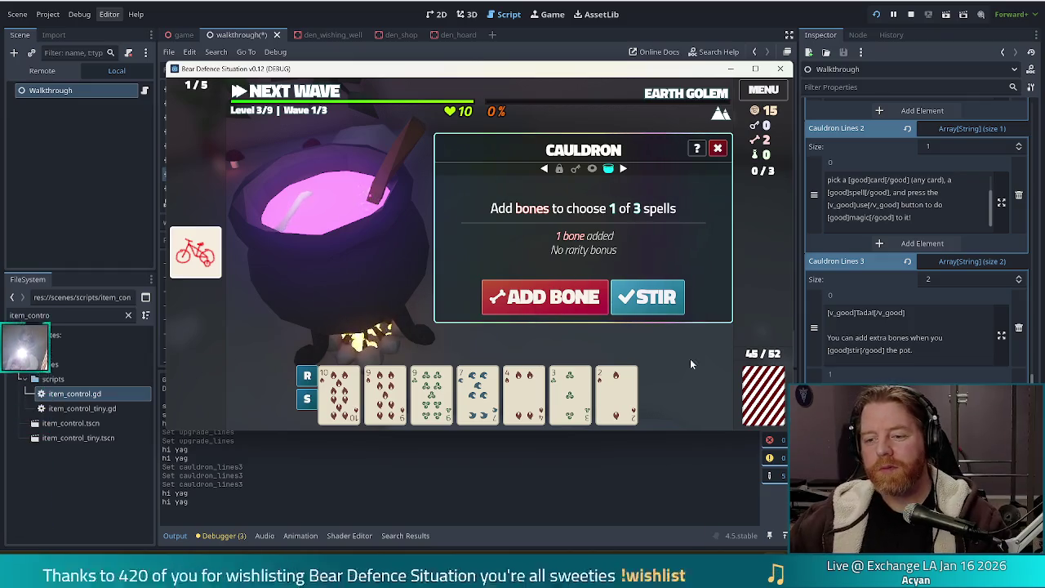
Add a second bone, stir, and cast Transmute Copper on the 10 of Fire.
{"action": "left_click", "coordinate": [563, 299]}
{"action": "left_click", "coordinate": [648, 297]}
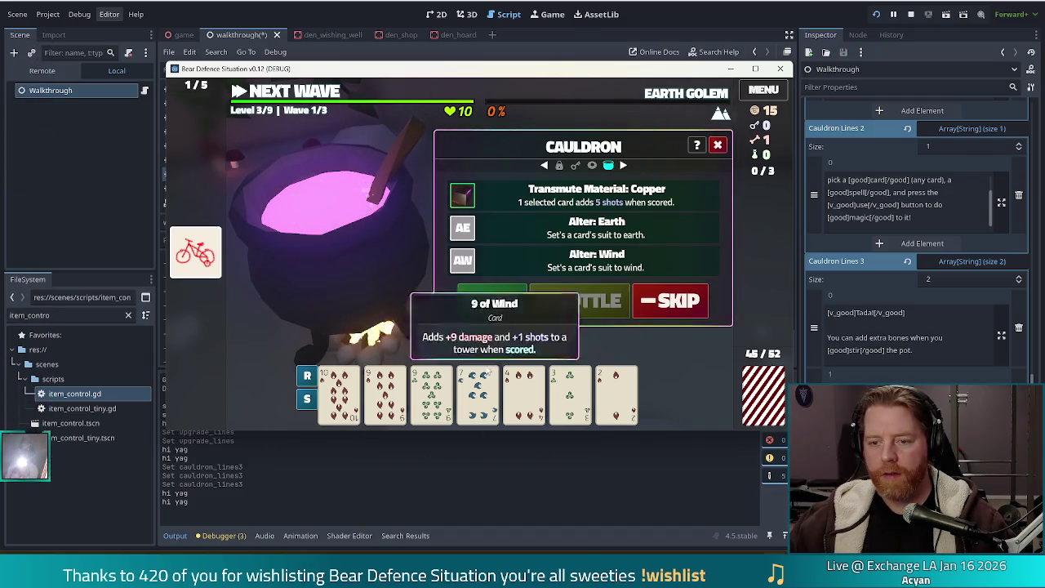
{"action": "left_click", "coordinate": [339, 395]}
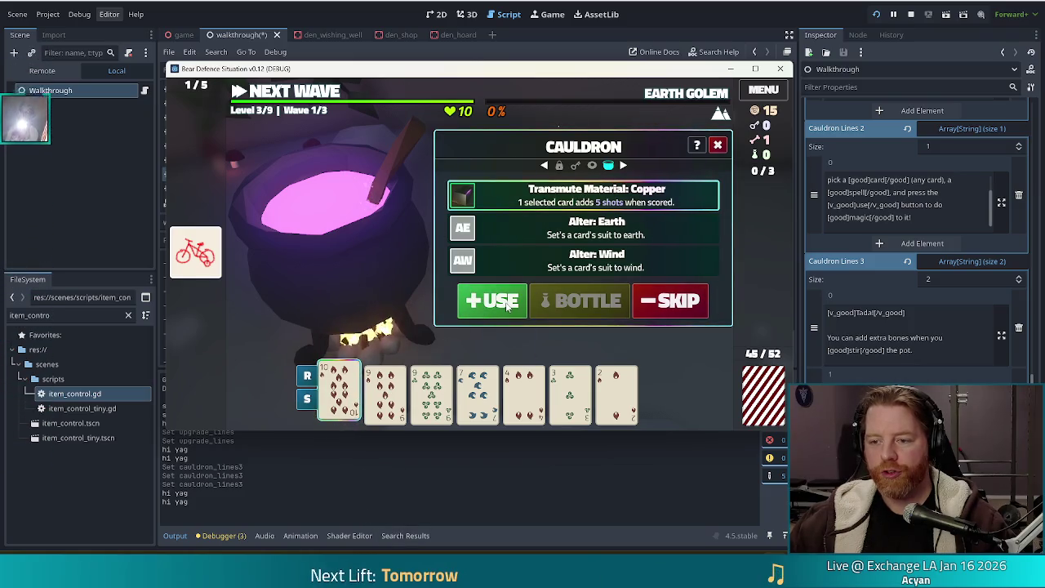
{"action": "left_click", "coordinate": [507, 304]}
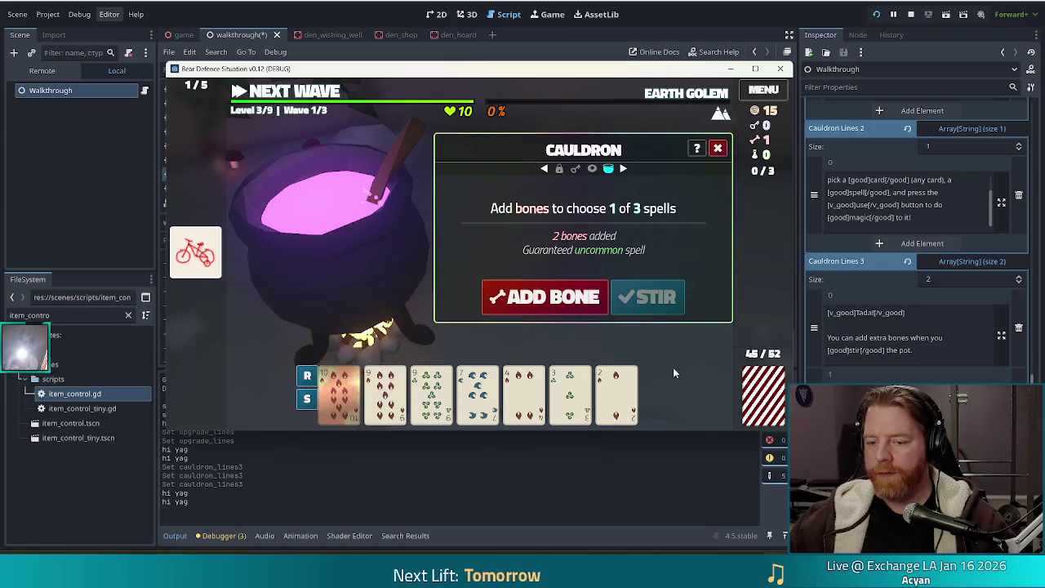
Add the last bone, stir, cast Increase Rank on the 9 card, and close the cauldron.
{"action": "left_click", "coordinate": [571, 301]}
{"action": "left_click", "coordinate": [648, 298]}
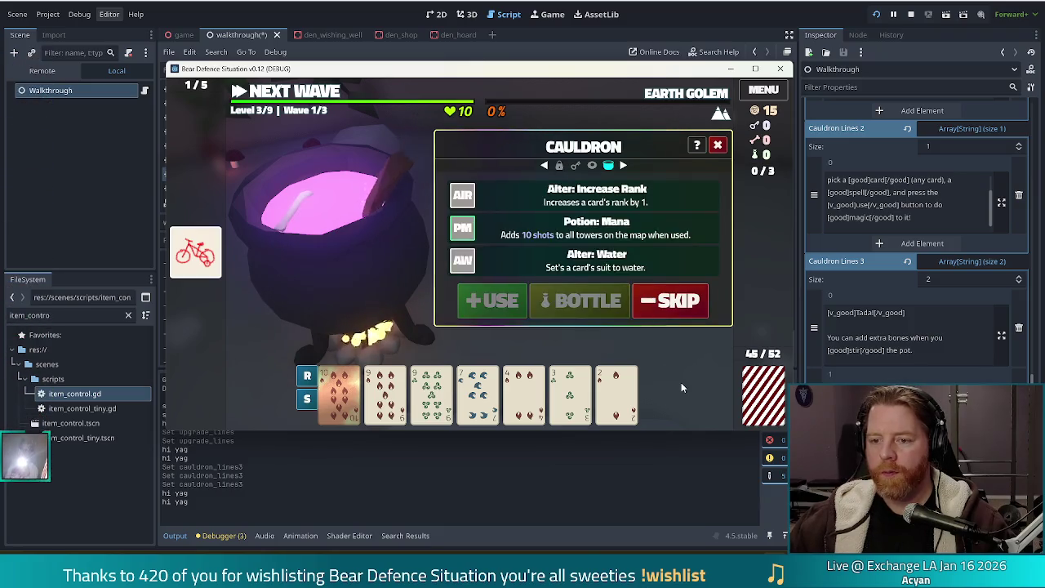
{"action": "left_click", "coordinate": [386, 400]}
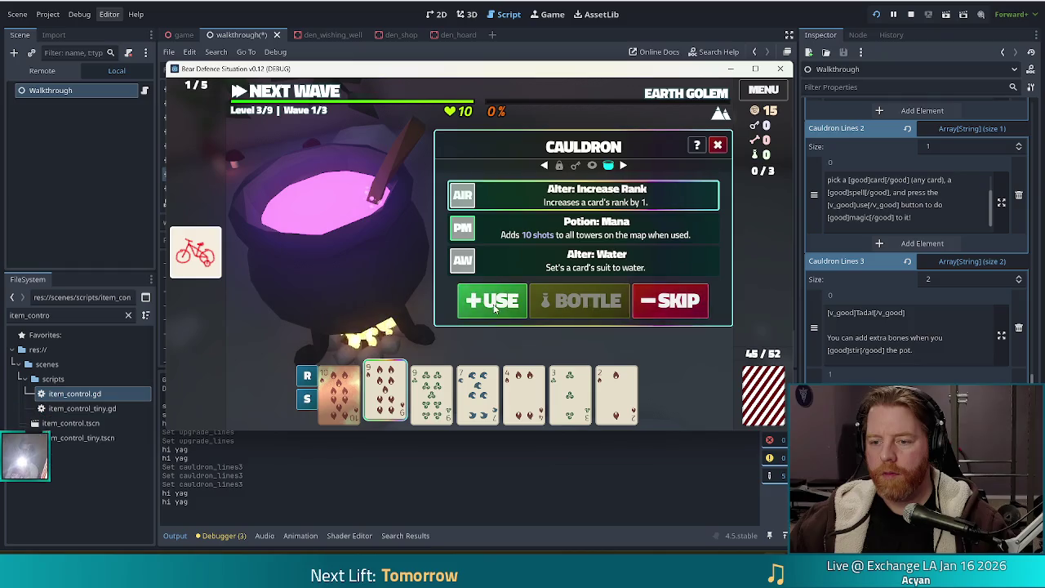
{"action": "left_click", "coordinate": [492, 301]}
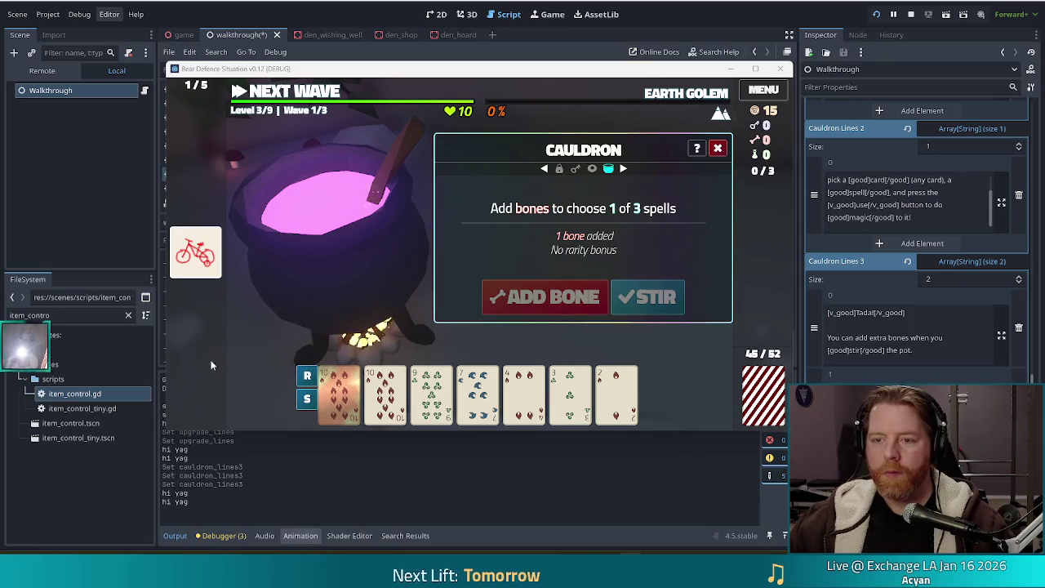
{"action": "left_click", "coordinate": [719, 148]}
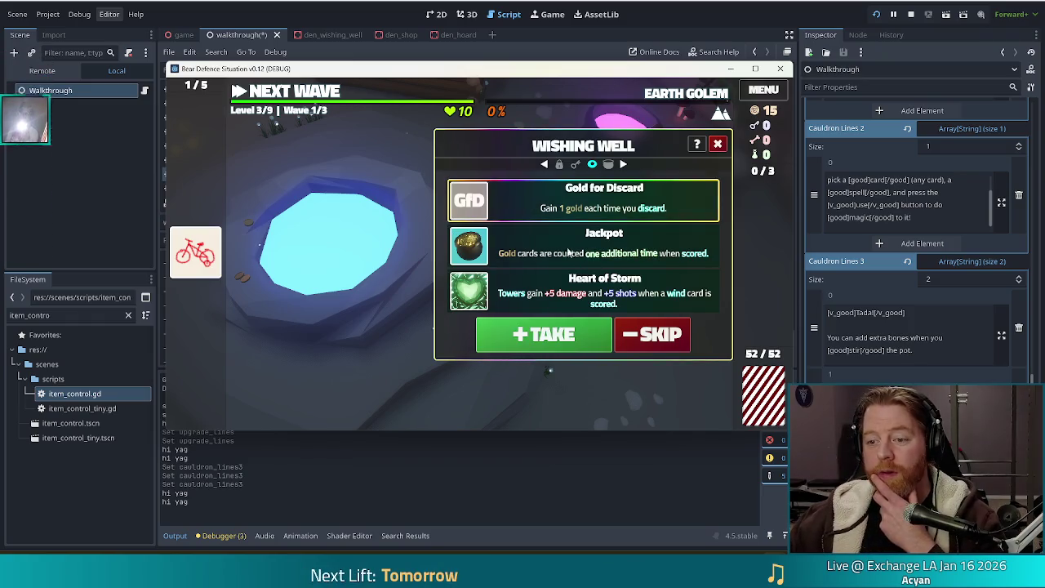
Take the Gold for Discard wish, throw 10 gold, take the First Tower wish, and close the well.
{"action": "left_click", "coordinate": [541, 346]}
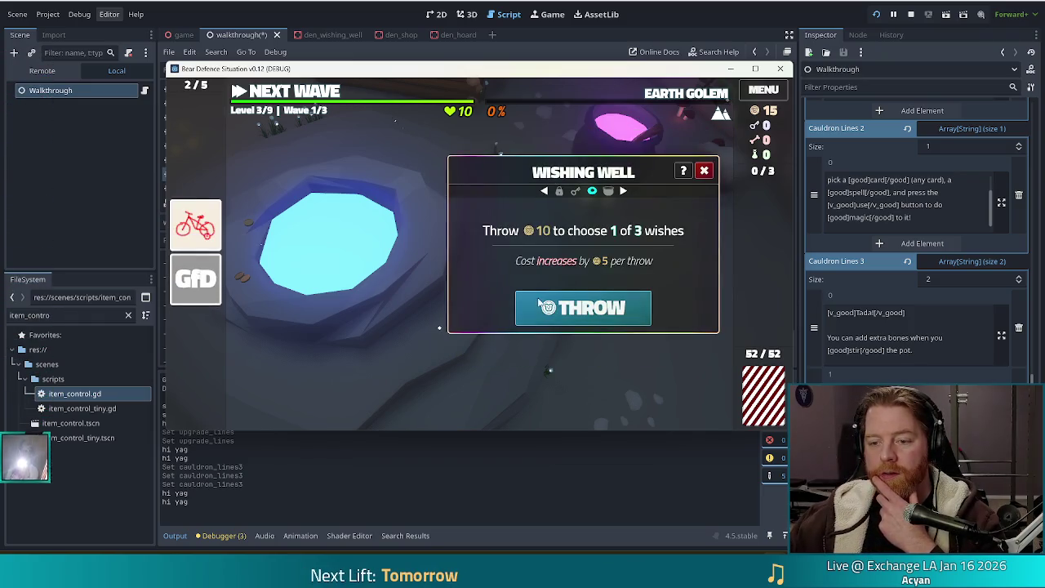
{"action": "left_click", "coordinate": [561, 313]}
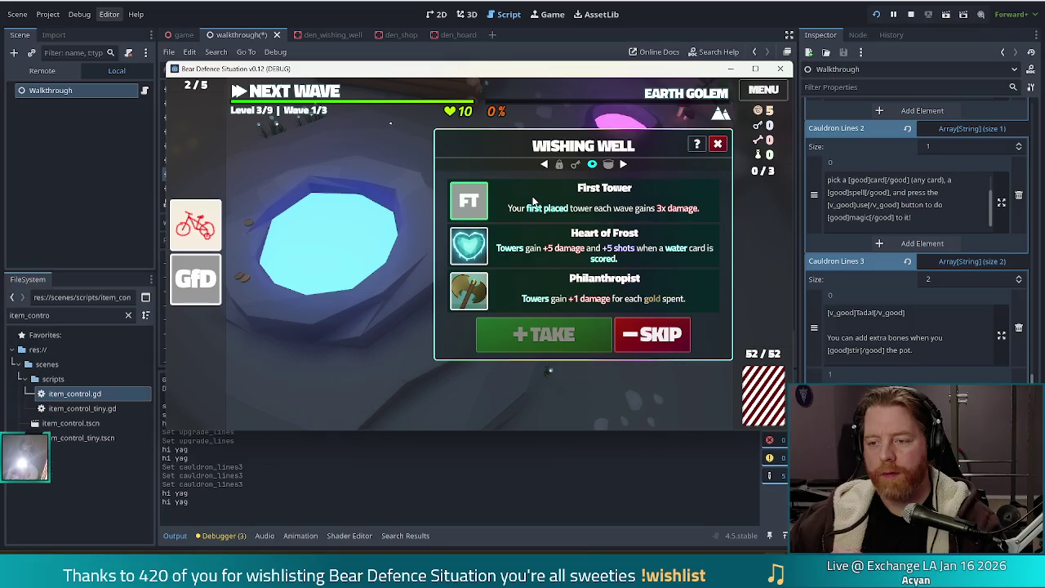
{"action": "left_click", "coordinate": [533, 199]}
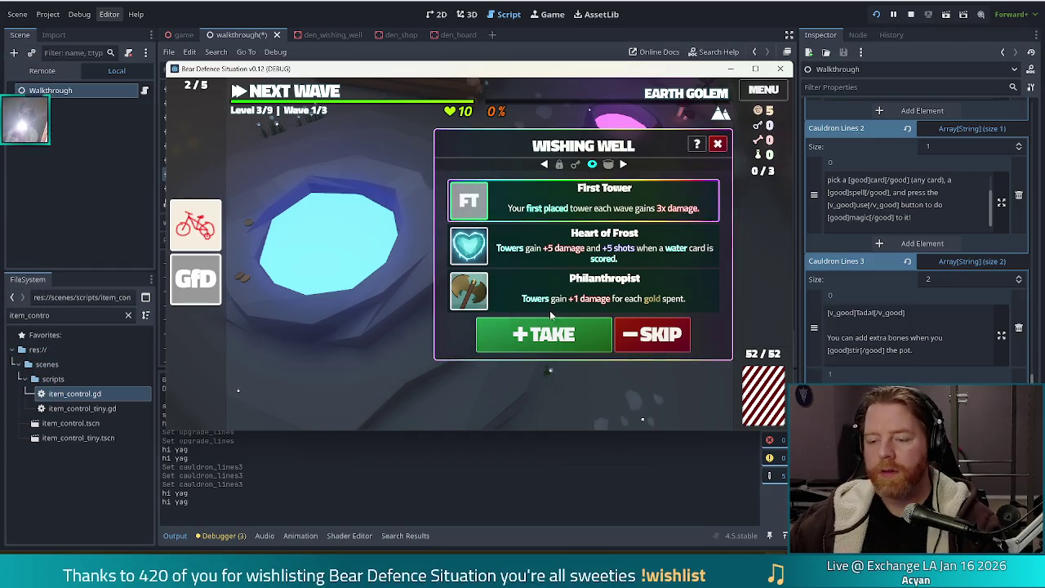
{"action": "left_click", "coordinate": [561, 343]}
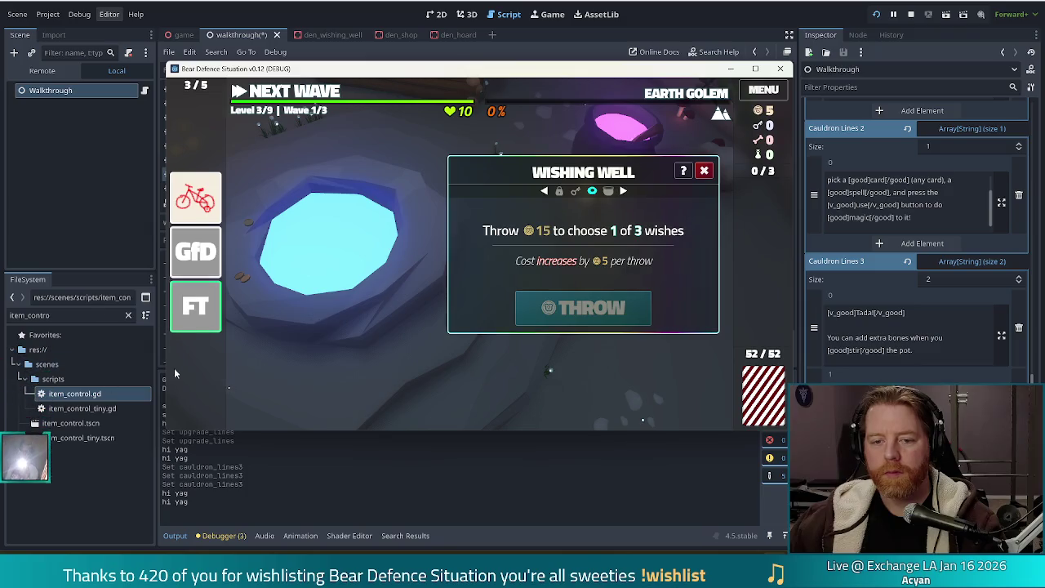
{"action": "mouse_move", "coordinate": [196, 256]}
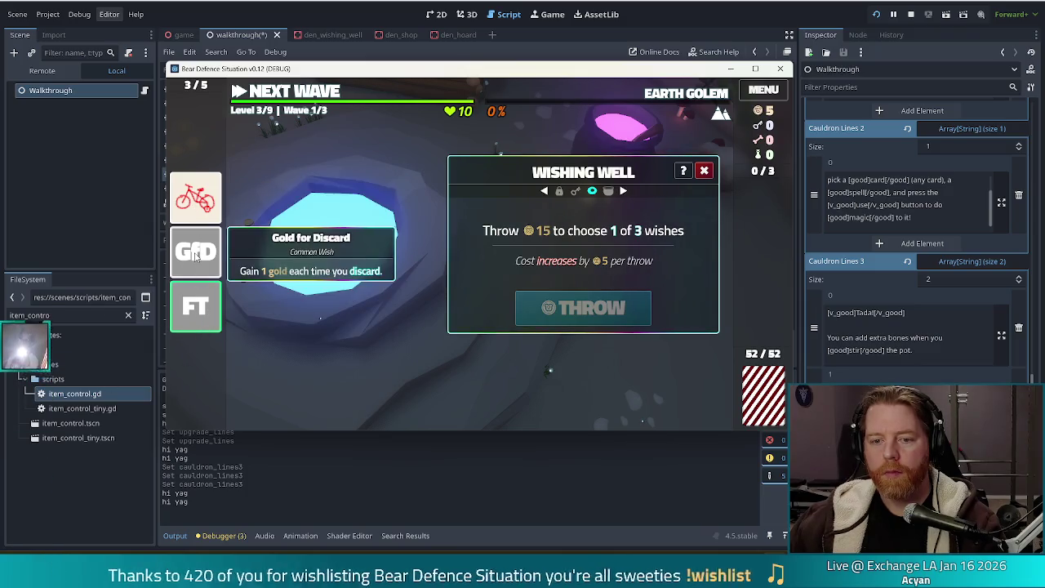
{"action": "left_click", "coordinate": [704, 170]}
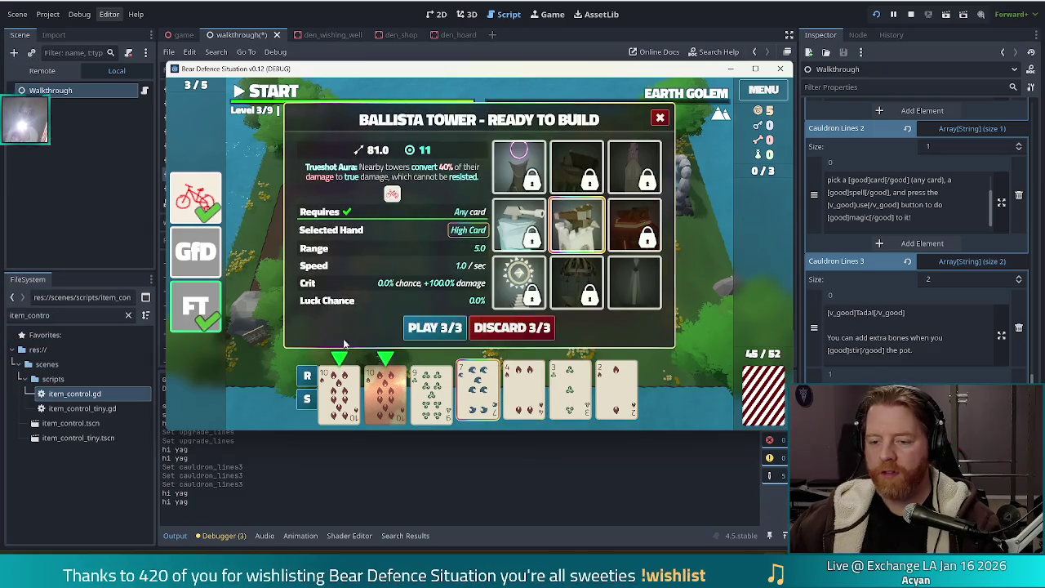
Discard for fresh cards, then play a Fire flush to place a Lightning Tower inside the path loop.
{"action": "left_click", "coordinate": [504, 326]}
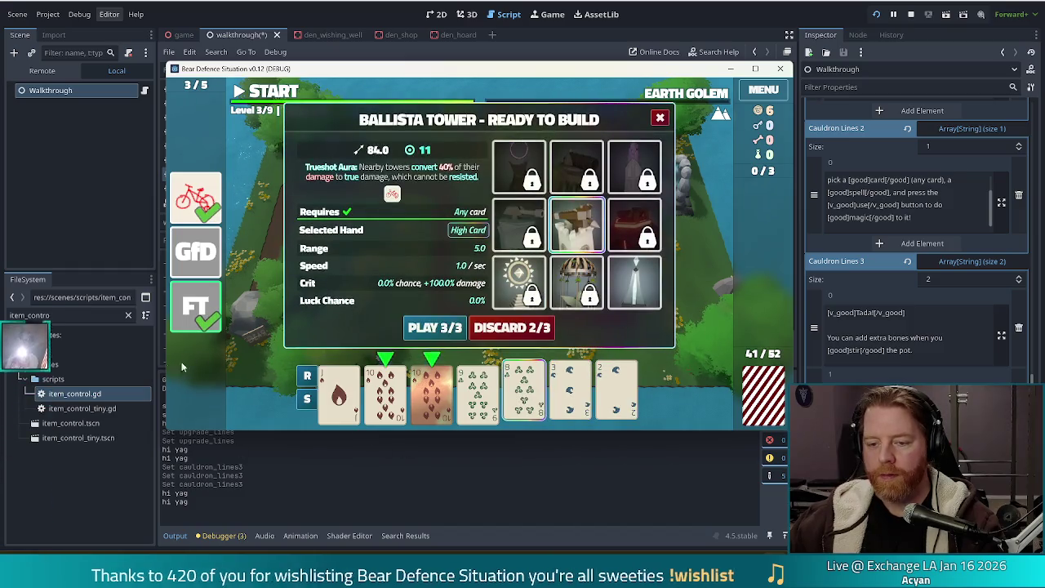
{"action": "left_click", "coordinate": [481, 404]}
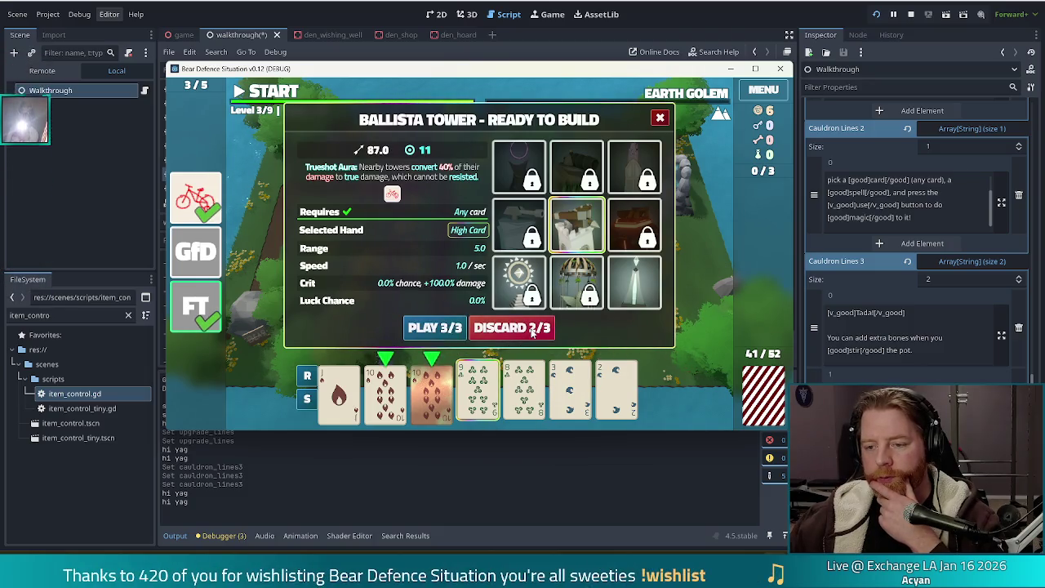
{"action": "left_click", "coordinate": [532, 329]}
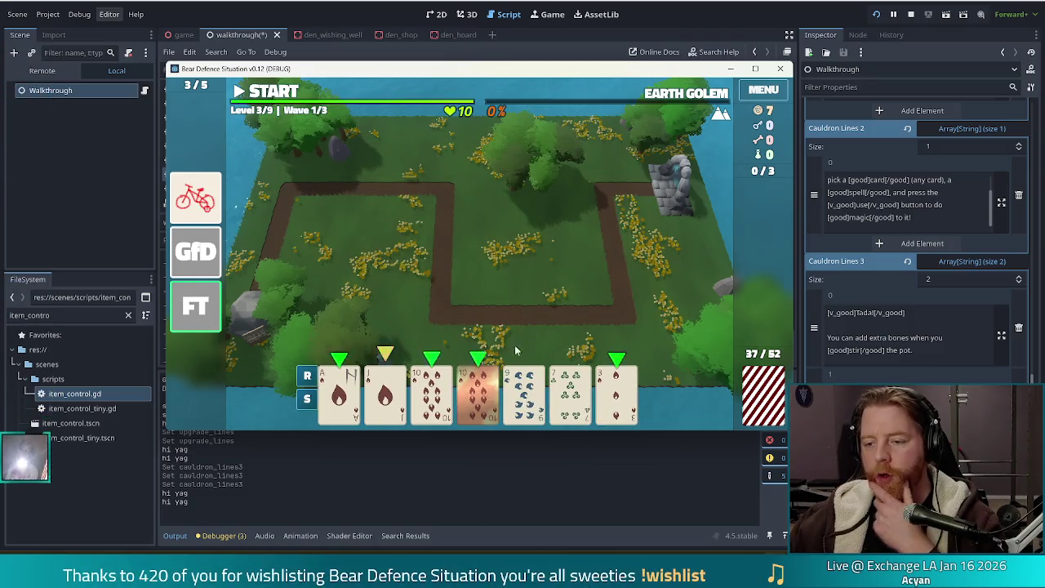
{"action": "left_click", "coordinate": [432, 392]}
{"action": "left_click", "coordinate": [477, 393]}
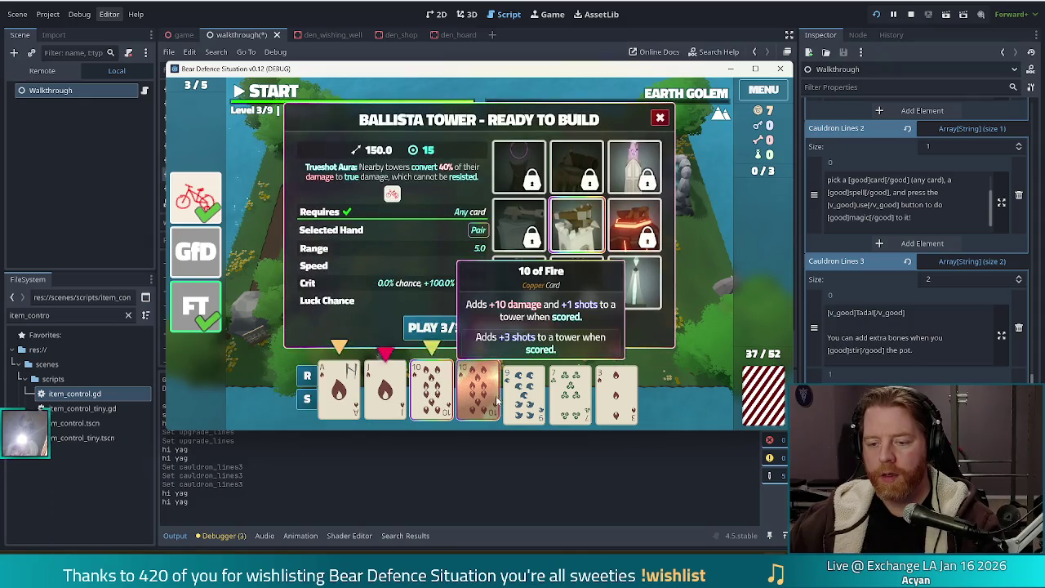
{"action": "left_click", "coordinate": [626, 396]}
{"action": "left_click", "coordinate": [635, 282]}
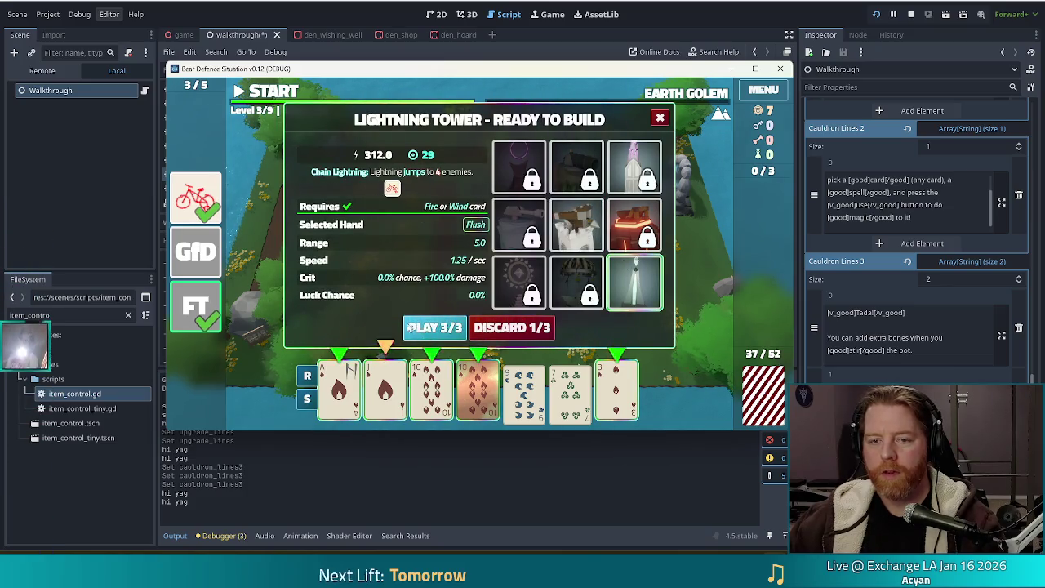
{"action": "left_click", "coordinate": [434, 327]}
{"action": "left_click", "coordinate": [564, 269]}
Play a Two Pair to place a second Lightning Tower beside the first, then clear wave 1.
{"action": "left_click", "coordinate": [570, 392]}
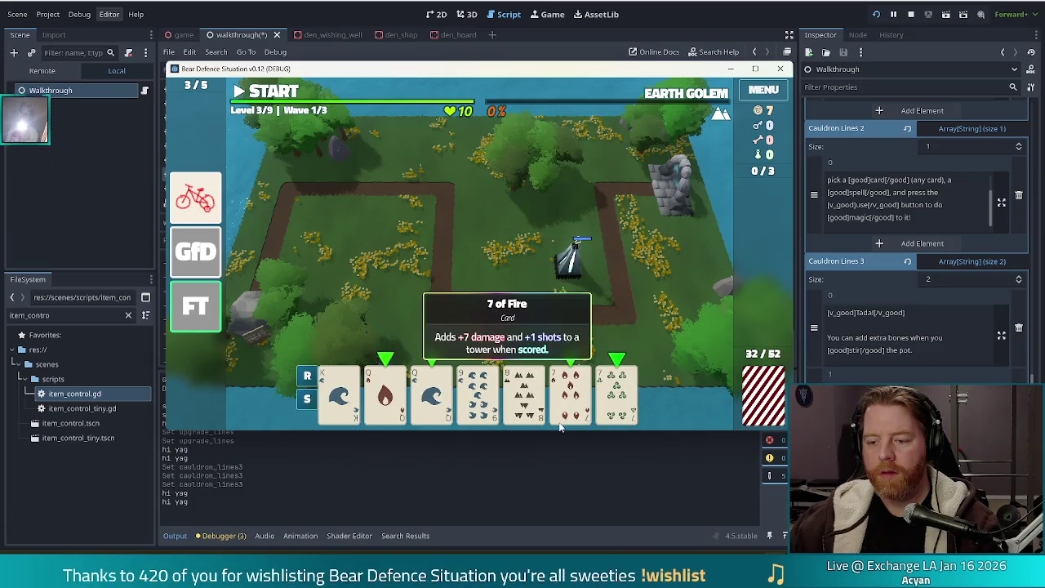
{"action": "left_click", "coordinate": [570, 392]}
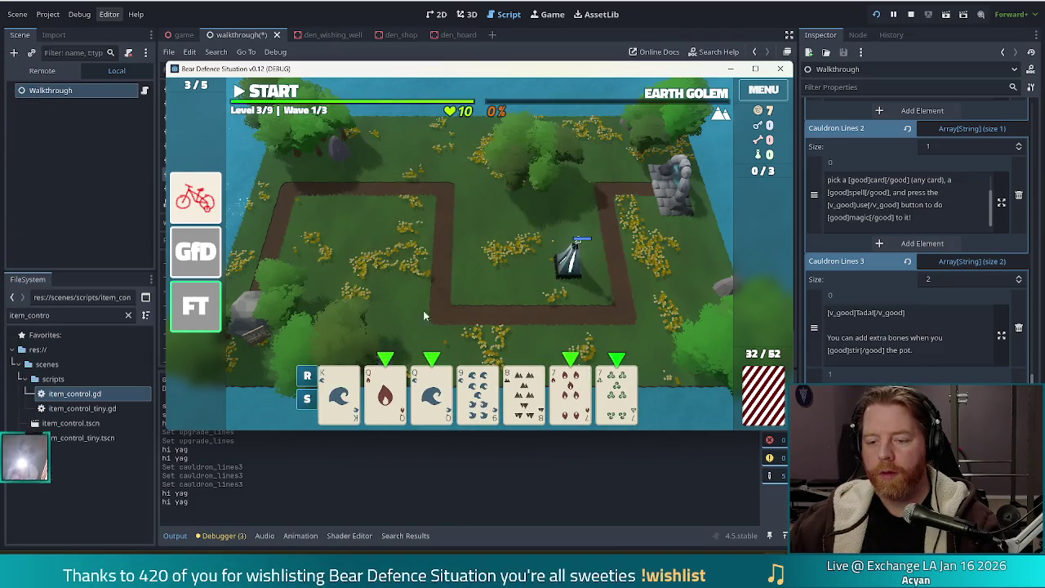
{"action": "left_click", "coordinate": [385, 392]}
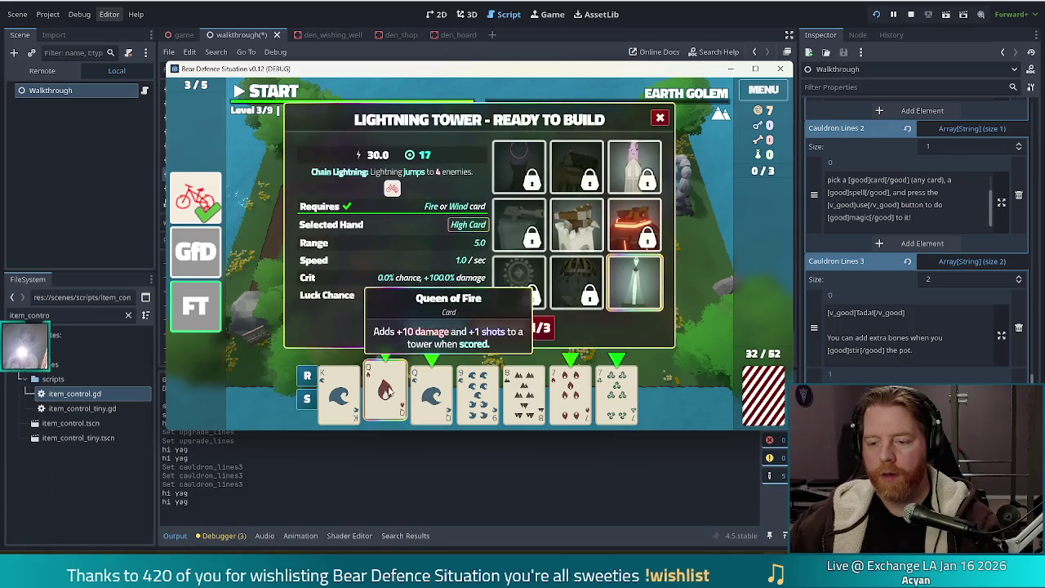
{"action": "left_click", "coordinate": [486, 398]}
{"action": "left_click", "coordinate": [506, 341]}
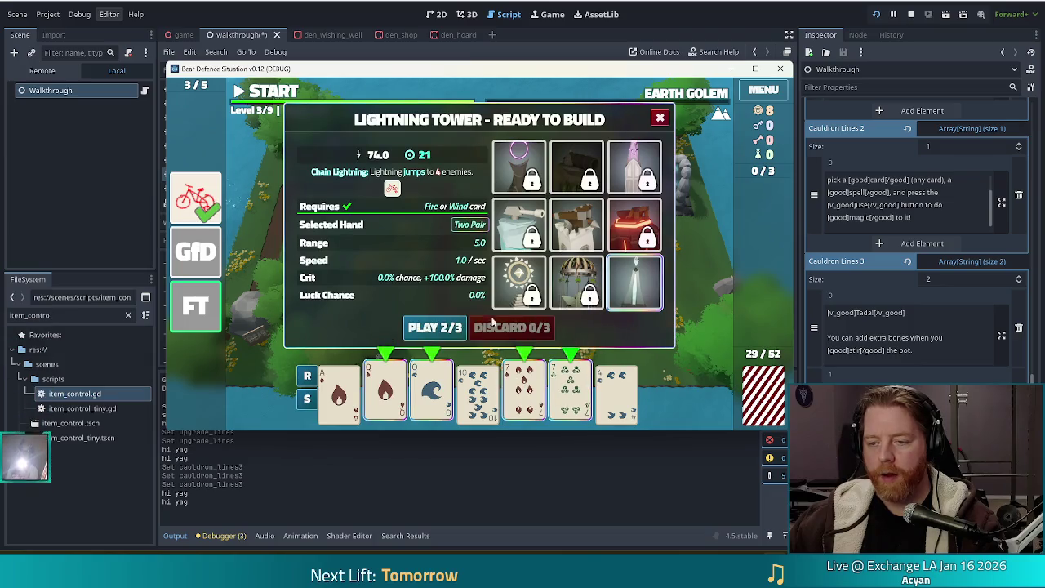
{"action": "left_click", "coordinate": [453, 332]}
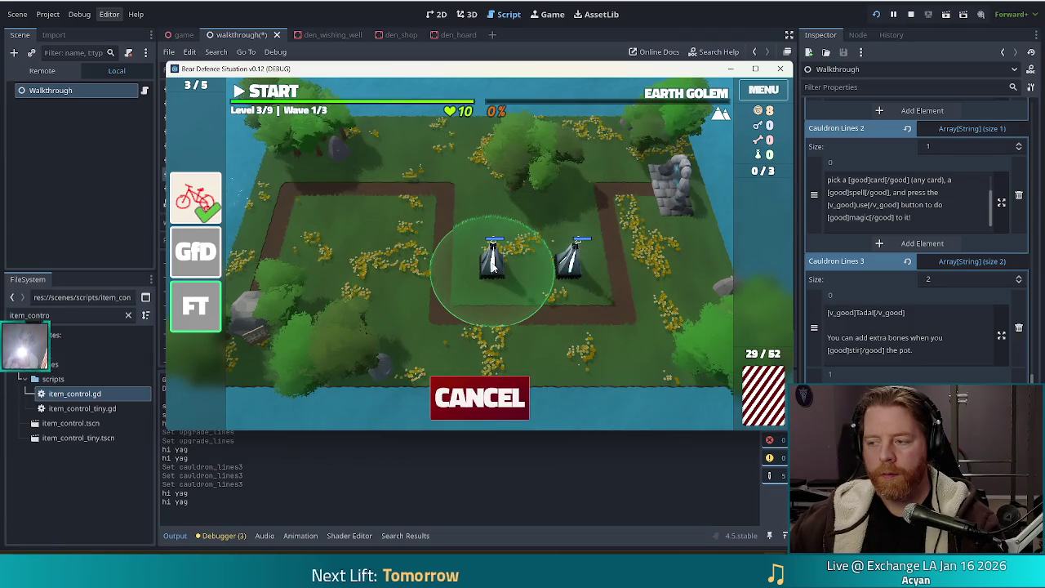
{"action": "left_click", "coordinate": [493, 266]}
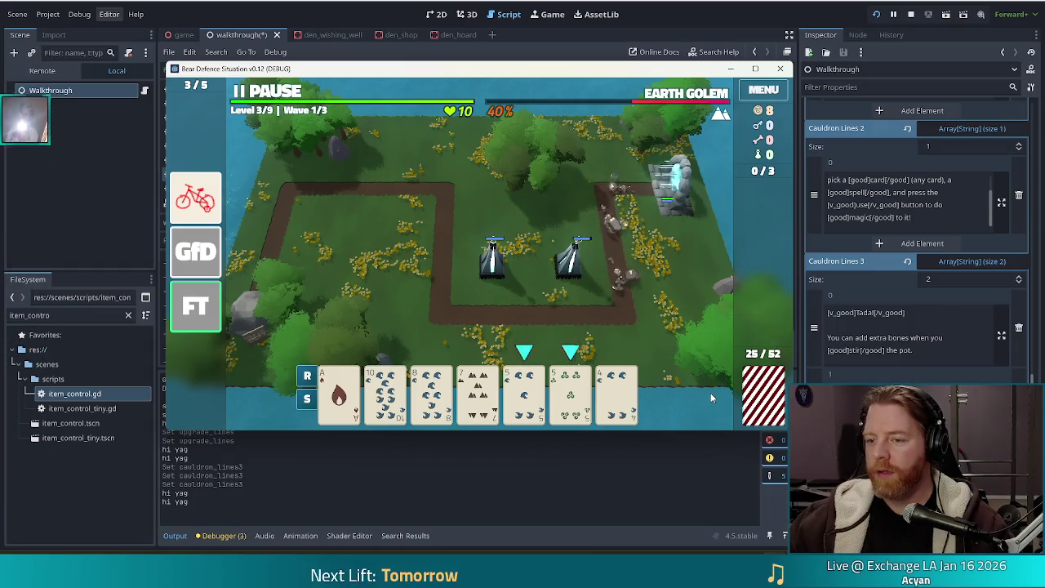
{"action": "mouse_move", "coordinate": [651, 98]}
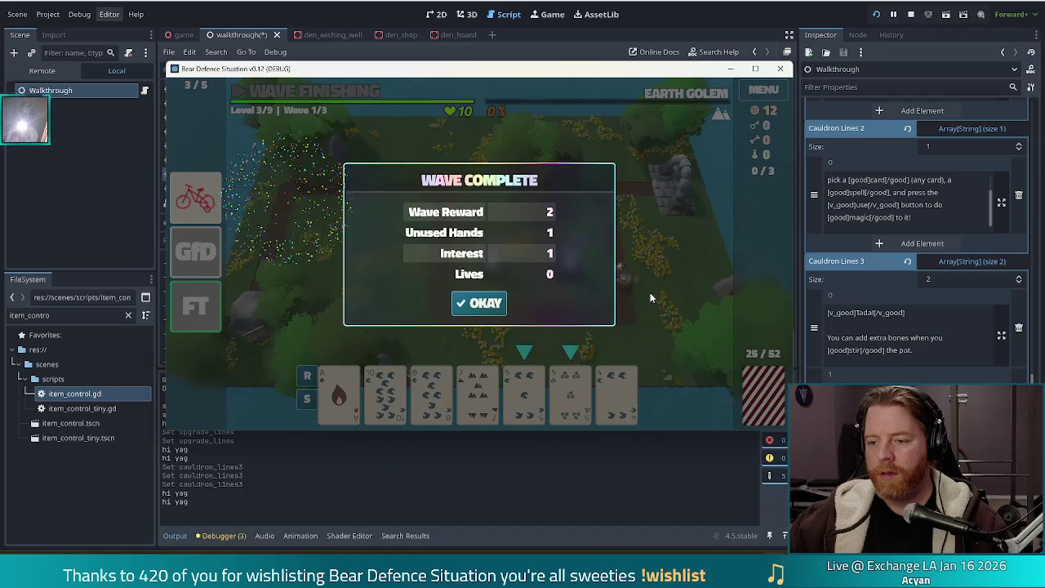
{"action": "left_click", "coordinate": [471, 306]}
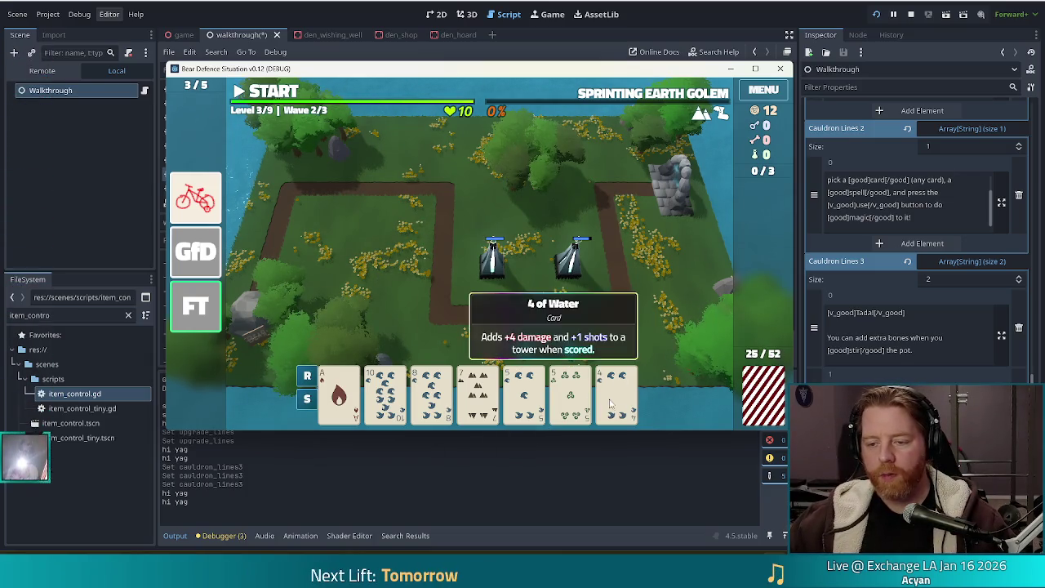
Swap out the 8 of Water, 6 of Earth and 9 of Earth for fresh cards.
{"action": "left_click", "coordinate": [431, 396]}
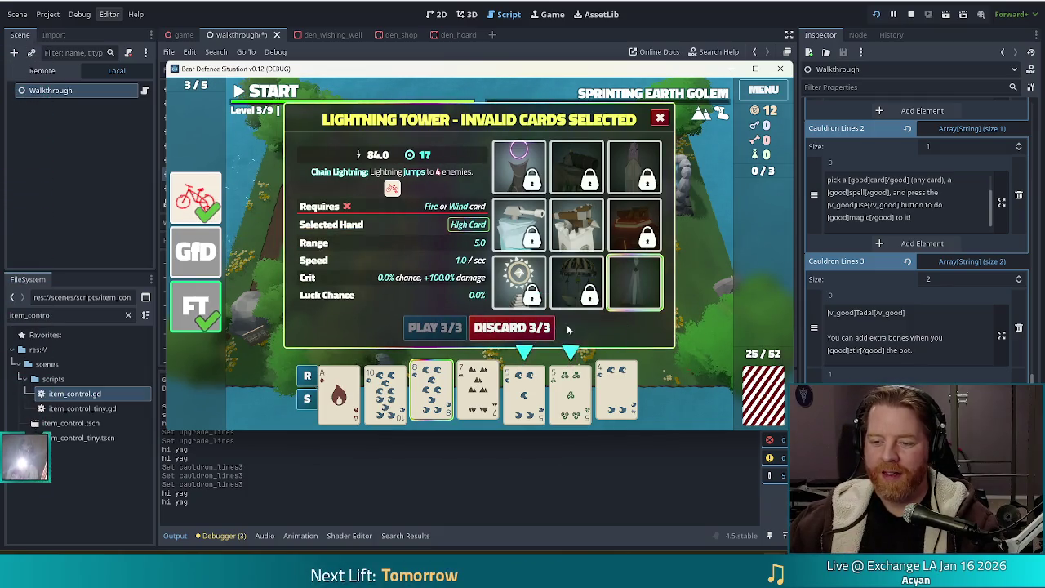
{"action": "left_click", "coordinate": [514, 327]}
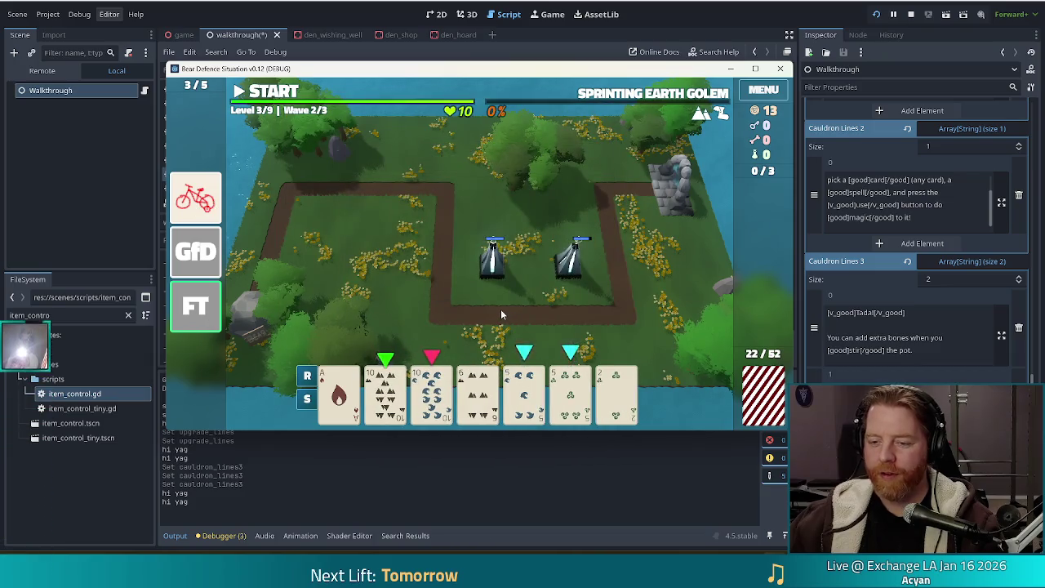
{"action": "left_click", "coordinate": [478, 390]}
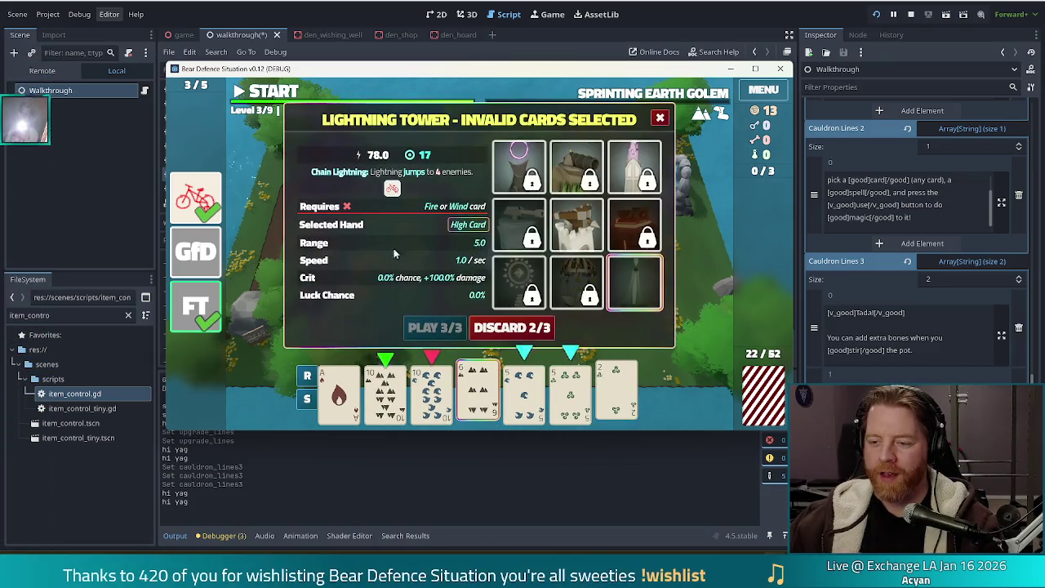
{"action": "left_click", "coordinate": [514, 331]}
{"action": "left_click", "coordinate": [503, 397]}
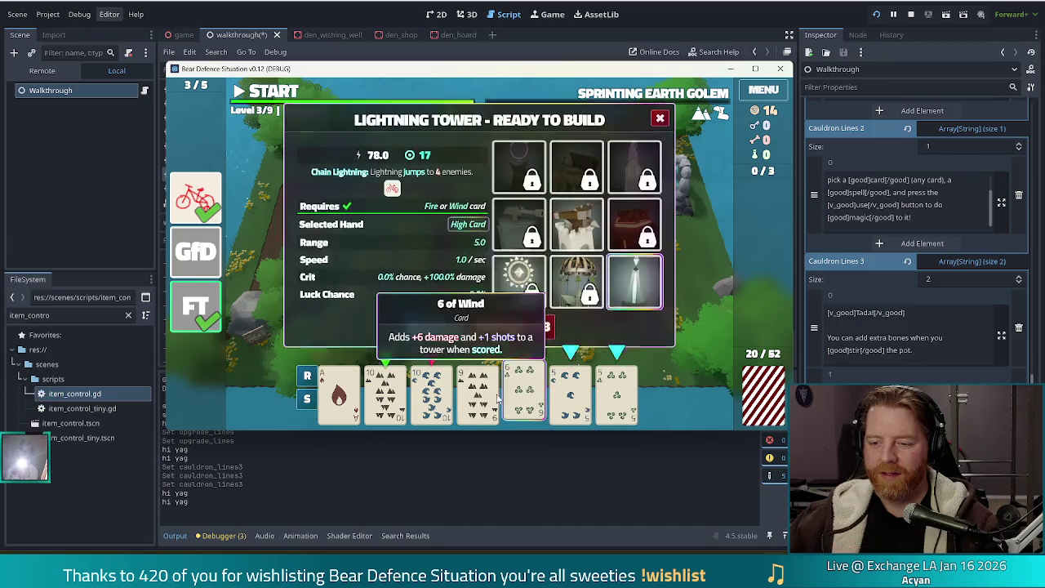
{"action": "left_click", "coordinate": [502, 397]}
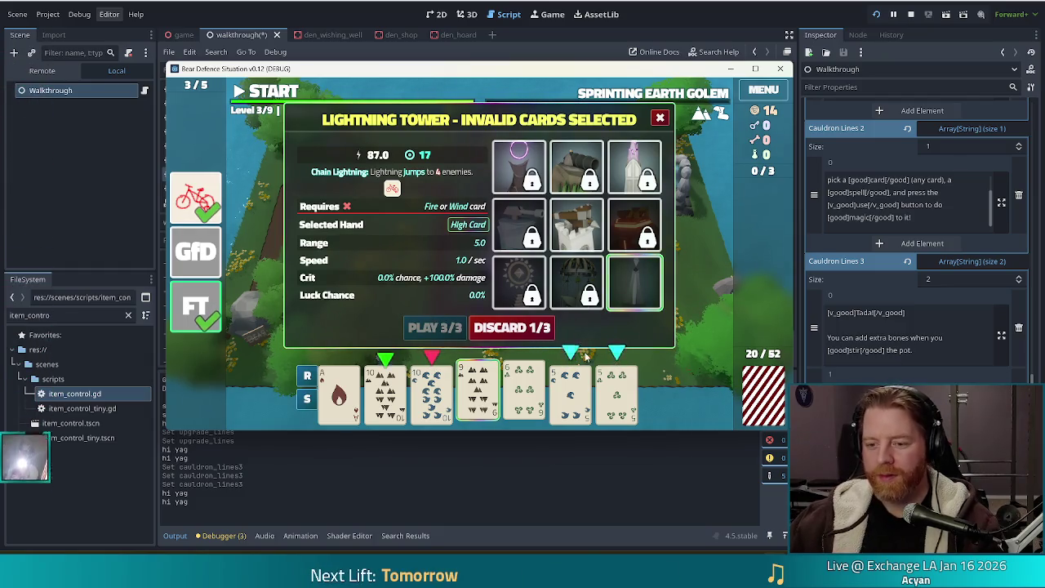
{"action": "left_click", "coordinate": [549, 328]}
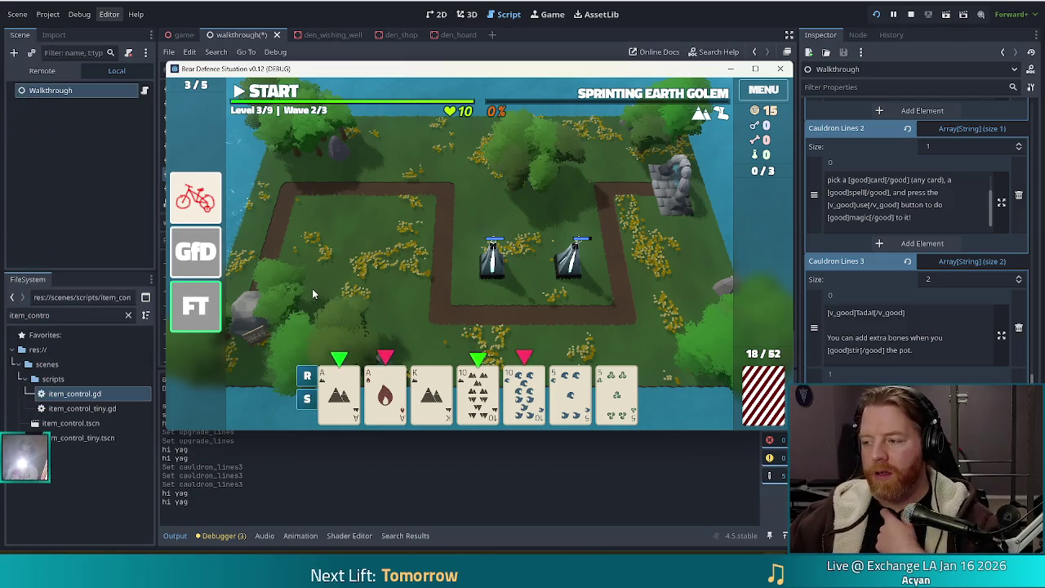
Play an Aces-and-tens Two Pair to place a third Lightning Tower at the top-left bend, then clear wave 2.
{"action": "left_click", "coordinate": [336, 379]}
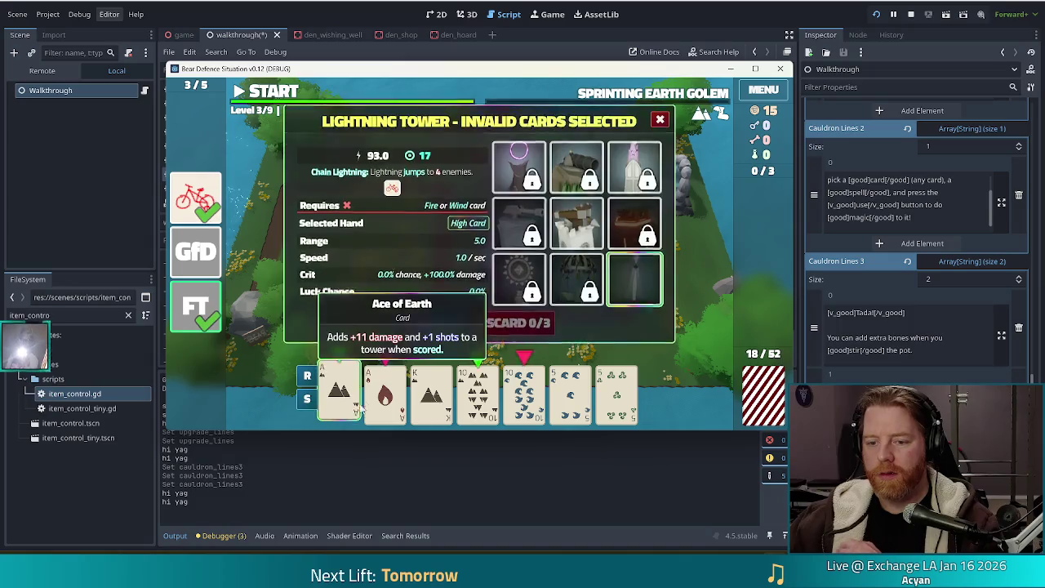
{"action": "left_click", "coordinate": [385, 392]}
{"action": "left_click", "coordinate": [478, 392]}
{"action": "left_click", "coordinate": [525, 392]}
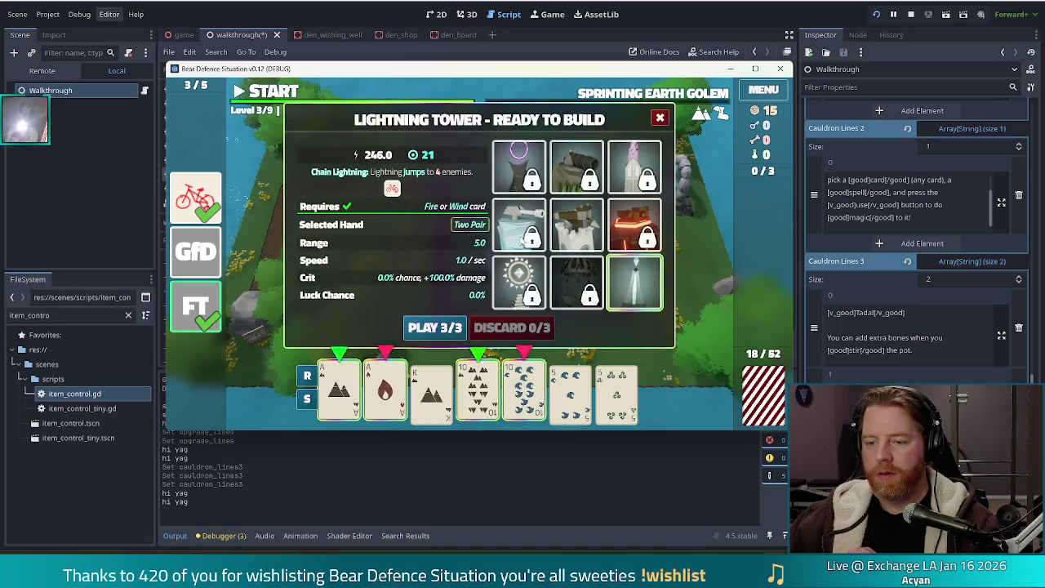
{"action": "left_click", "coordinate": [435, 328]}
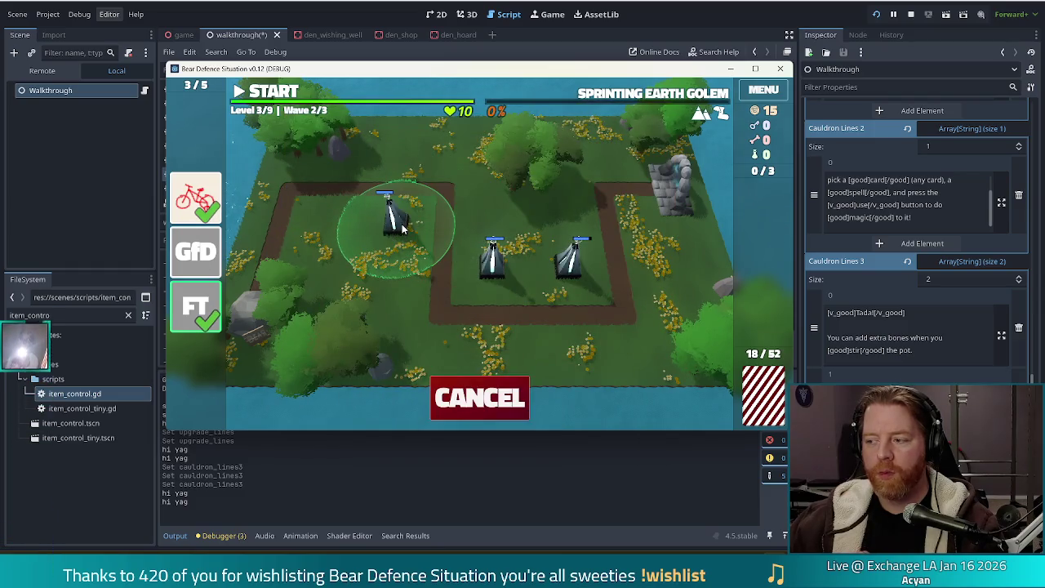
{"action": "left_click", "coordinate": [400, 228]}
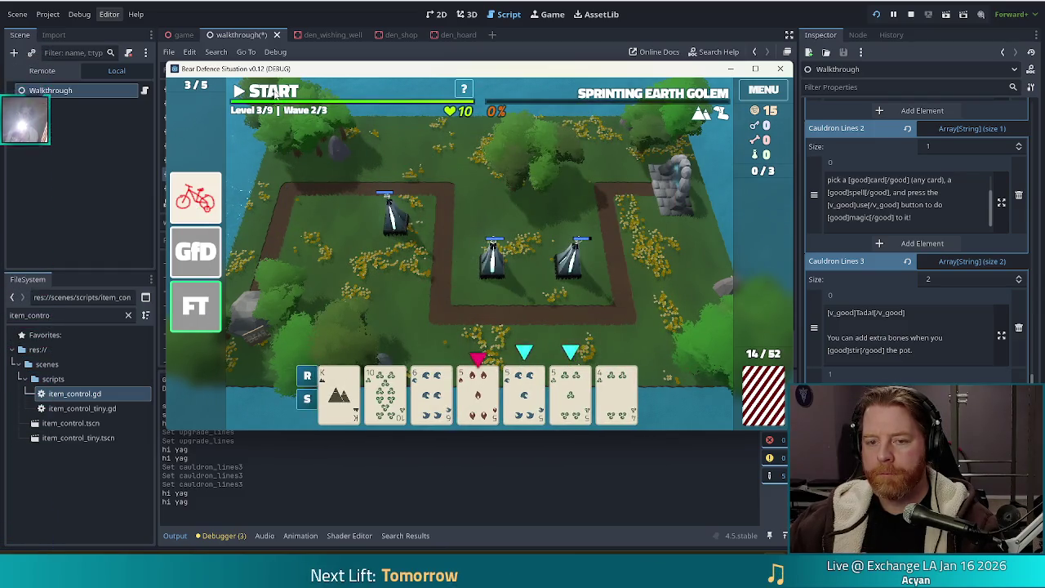
{"action": "left_click", "coordinate": [275, 92]}
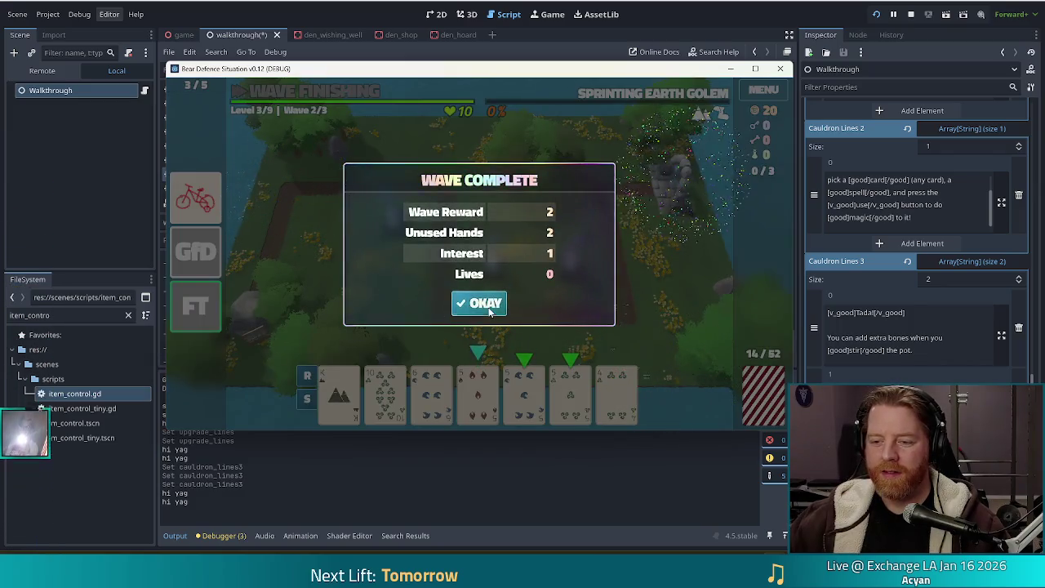
{"action": "left_click", "coordinate": [457, 308]}
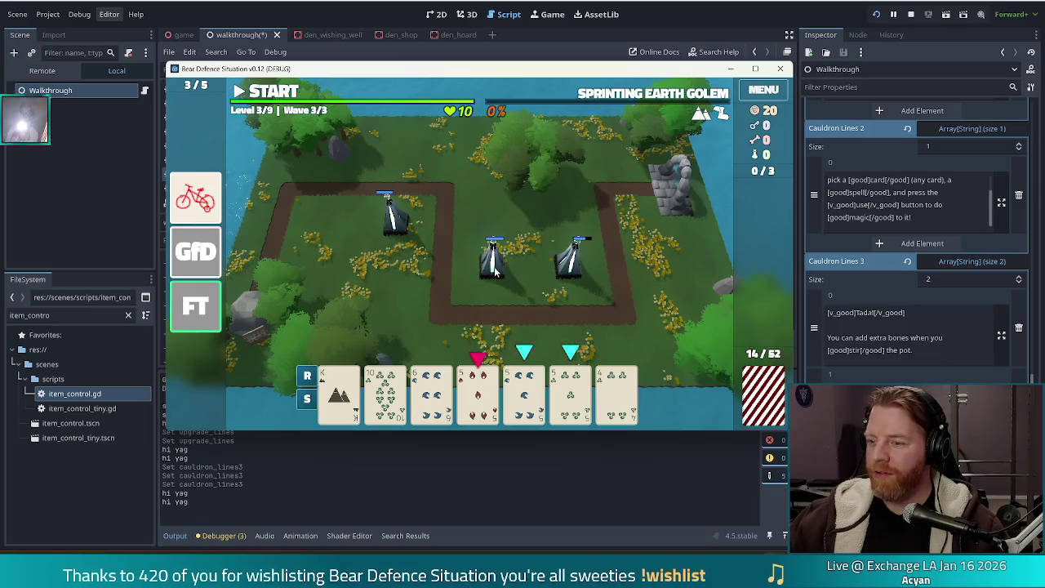
{"action": "left_click", "coordinate": [432, 392]}
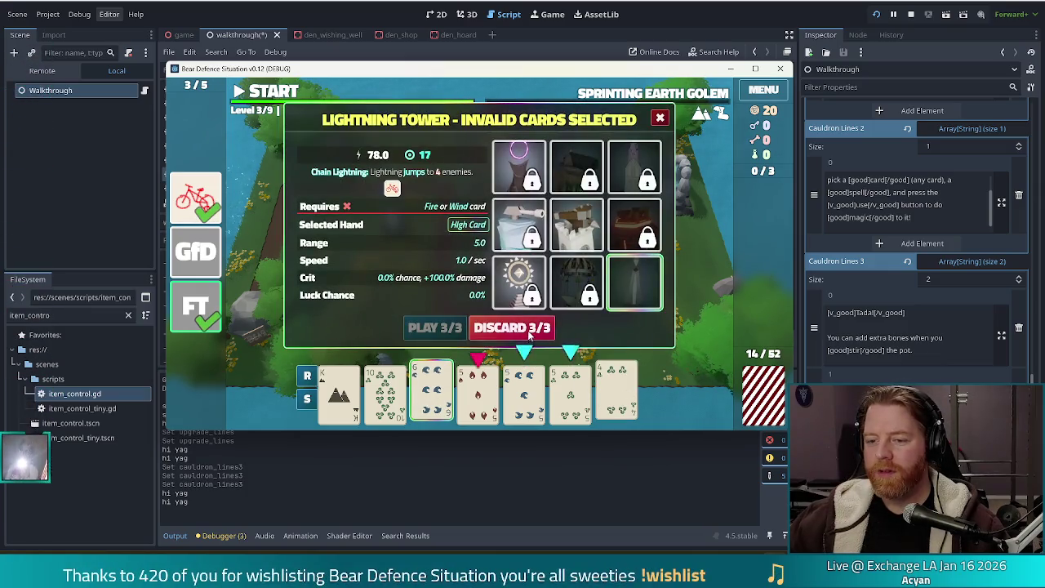
Discard the 6s, then play Four of a Kind fives to place a fourth Lightning Tower at the top-left of the path.
{"action": "left_click", "coordinate": [530, 331]}
{"action": "left_click", "coordinate": [437, 377]}
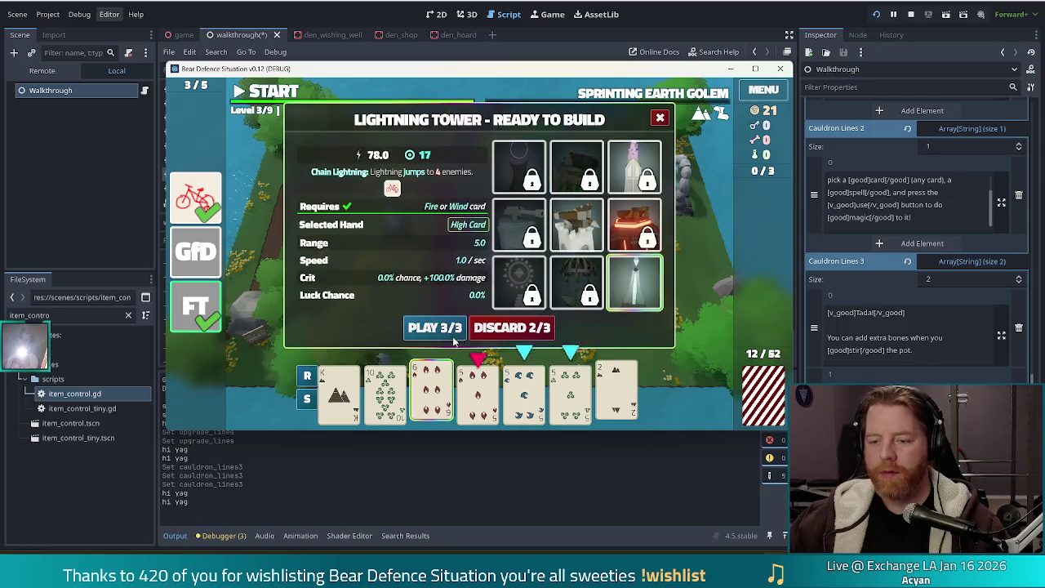
{"action": "left_click", "coordinate": [431, 327]}
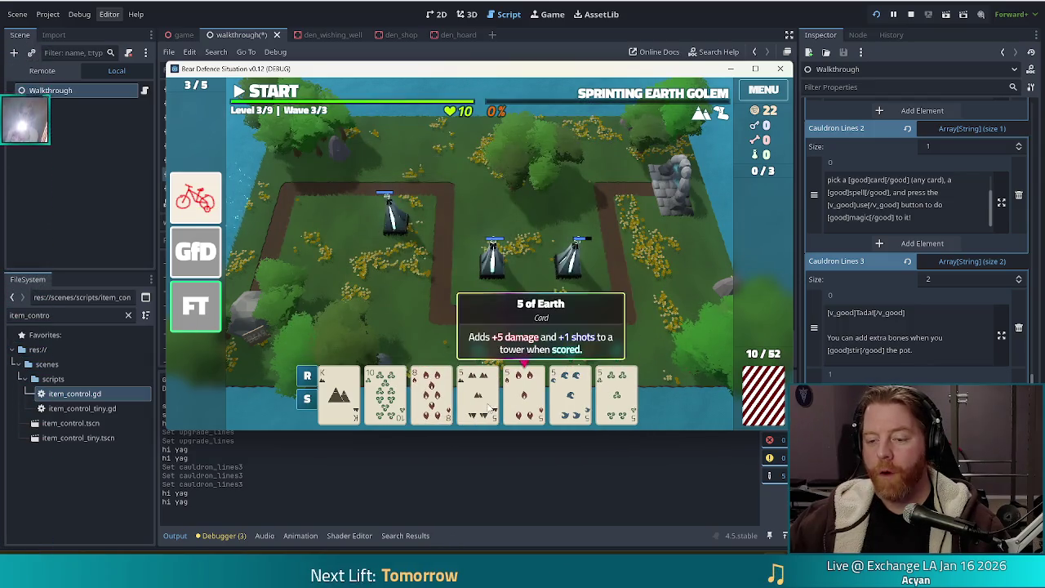
{"action": "left_click", "coordinate": [482, 396]}
{"action": "left_click", "coordinate": [525, 396]}
{"action": "left_click", "coordinate": [571, 396]}
{"action": "left_click", "coordinate": [617, 397]}
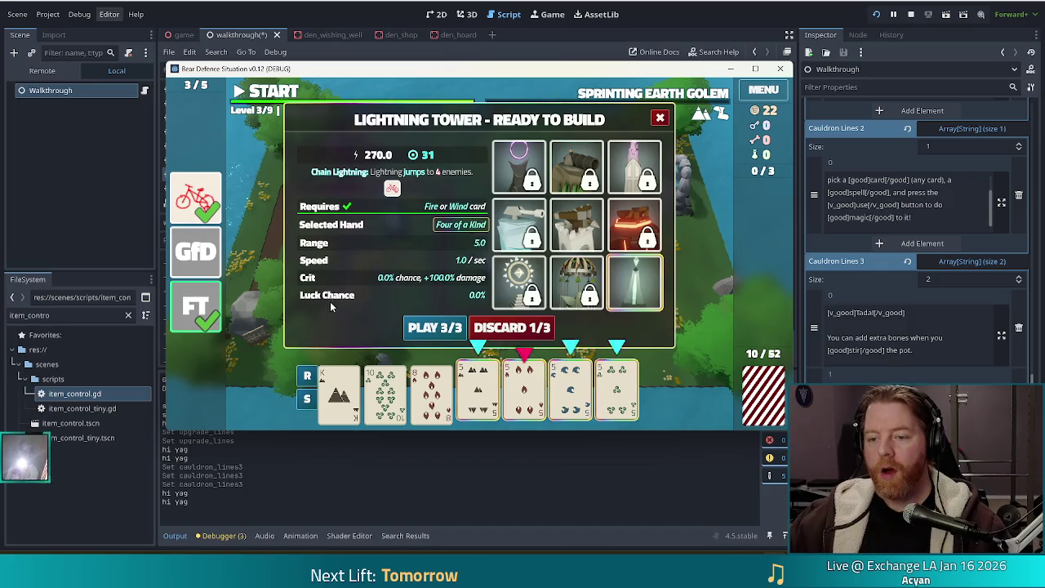
{"action": "left_click", "coordinate": [437, 330]}
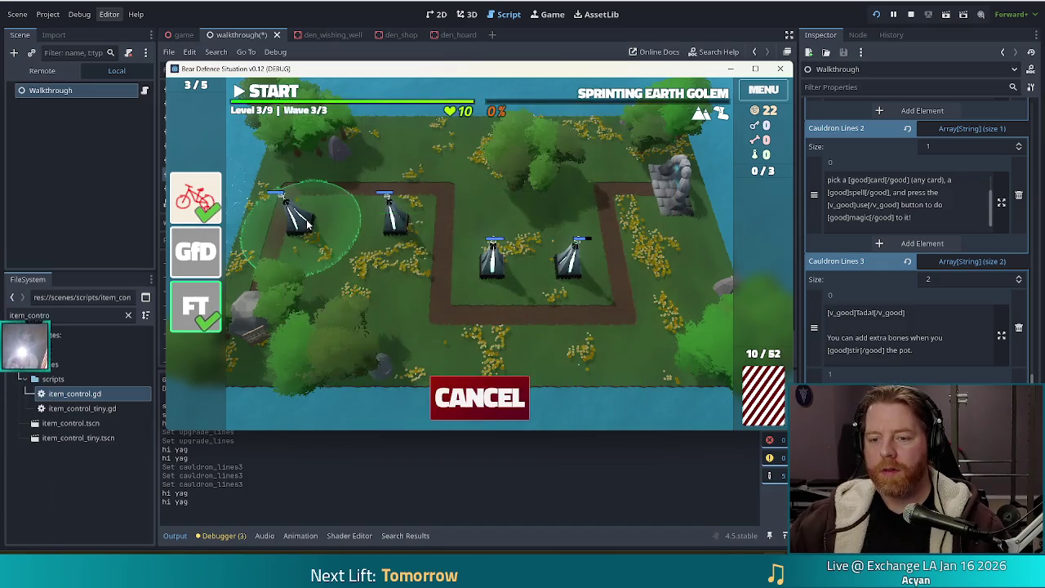
{"action": "left_click", "coordinate": [323, 219]}
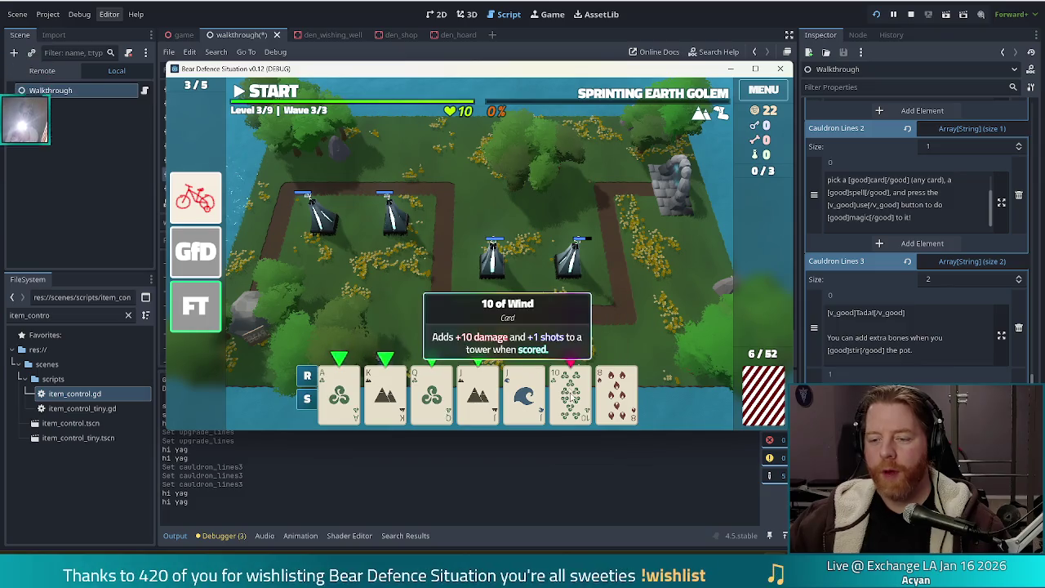
Play a straight without the King to build another Lightning Tower, then clear the final wave 3/3.
{"action": "left_click", "coordinate": [479, 396]}
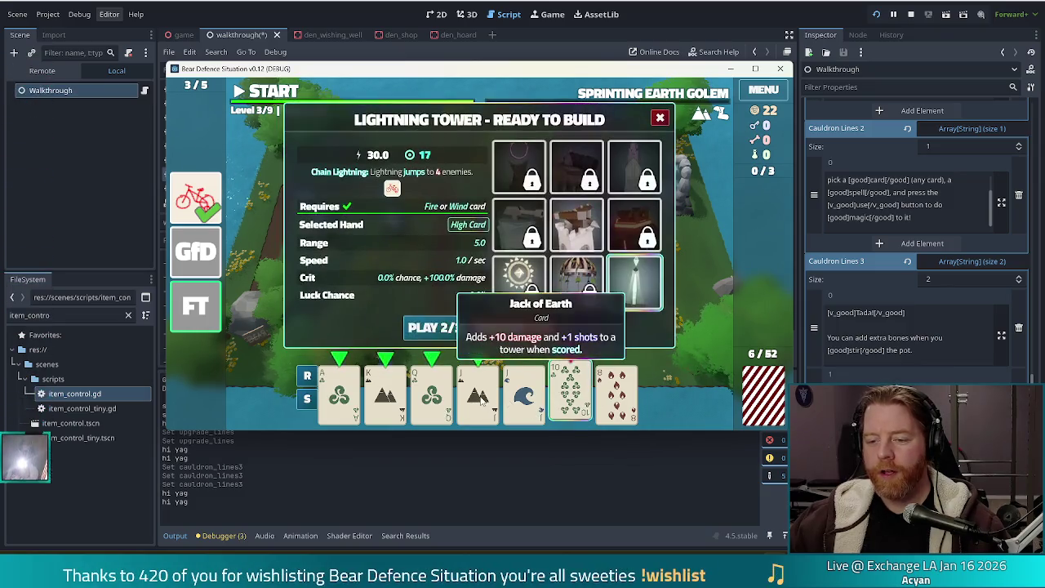
{"action": "left_click", "coordinate": [385, 396]}
{"action": "left_click", "coordinate": [385, 396]}
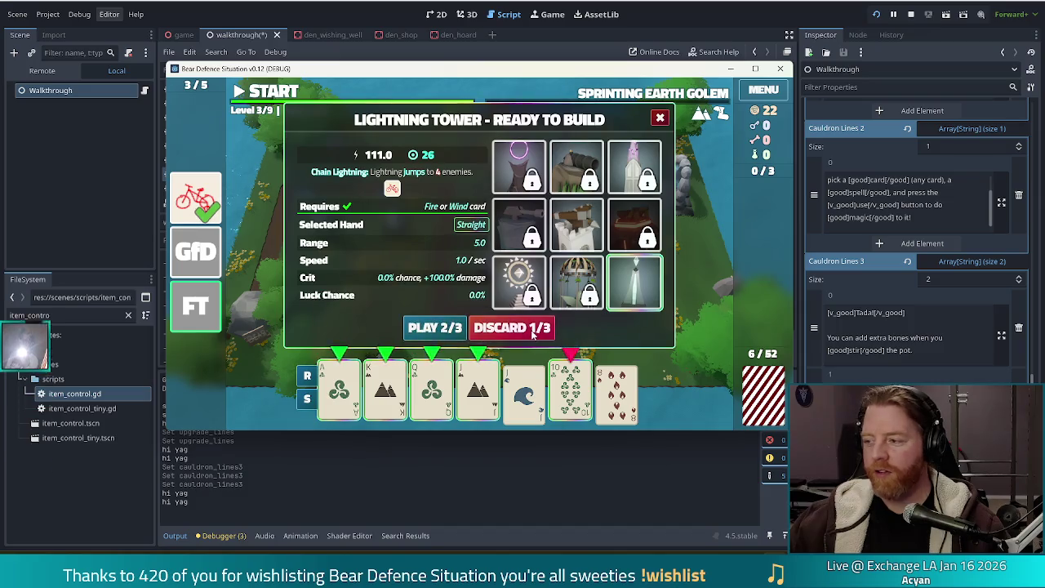
{"action": "left_click", "coordinate": [432, 327]}
{"action": "left_click", "coordinate": [571, 249]}
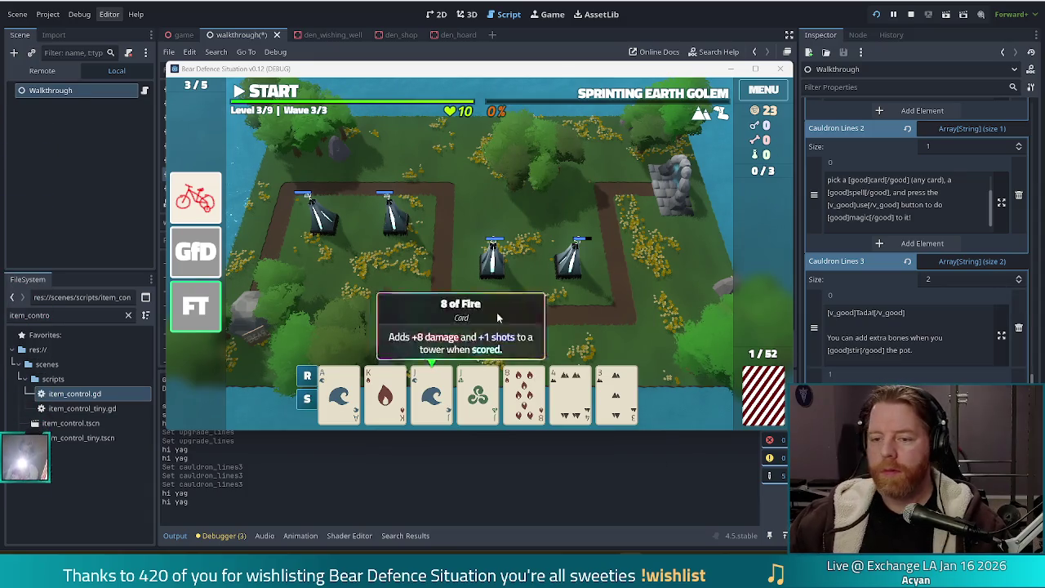
{"action": "left_click", "coordinate": [294, 92]}
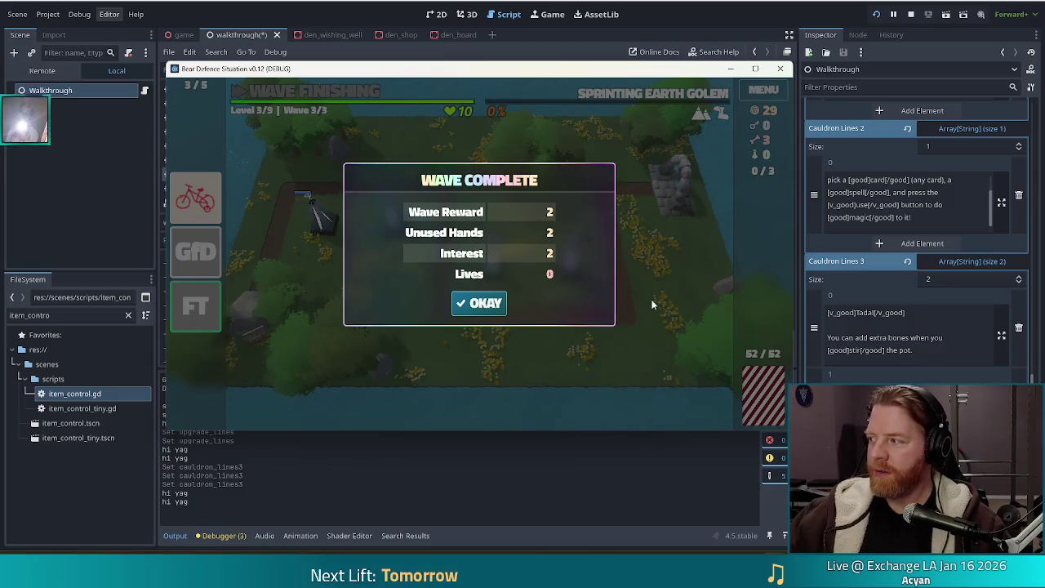
{"action": "left_click", "coordinate": [474, 303]}
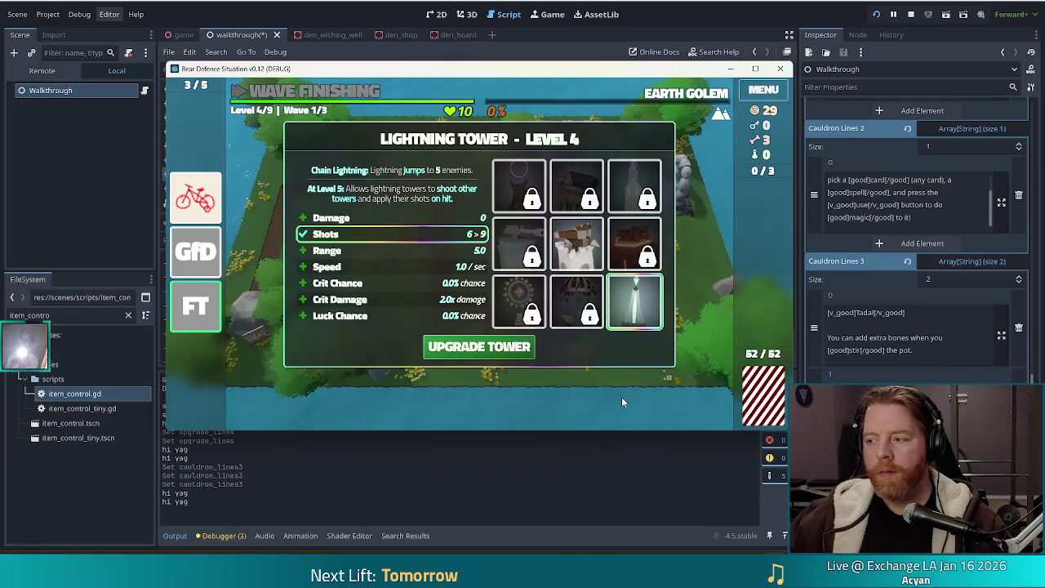
Compare the Damage, Speed and Crit Chance rows and upgrade the Lightning Tower to level 4 with Crit Chance.
{"action": "mouse_move", "coordinate": [505, 276]}
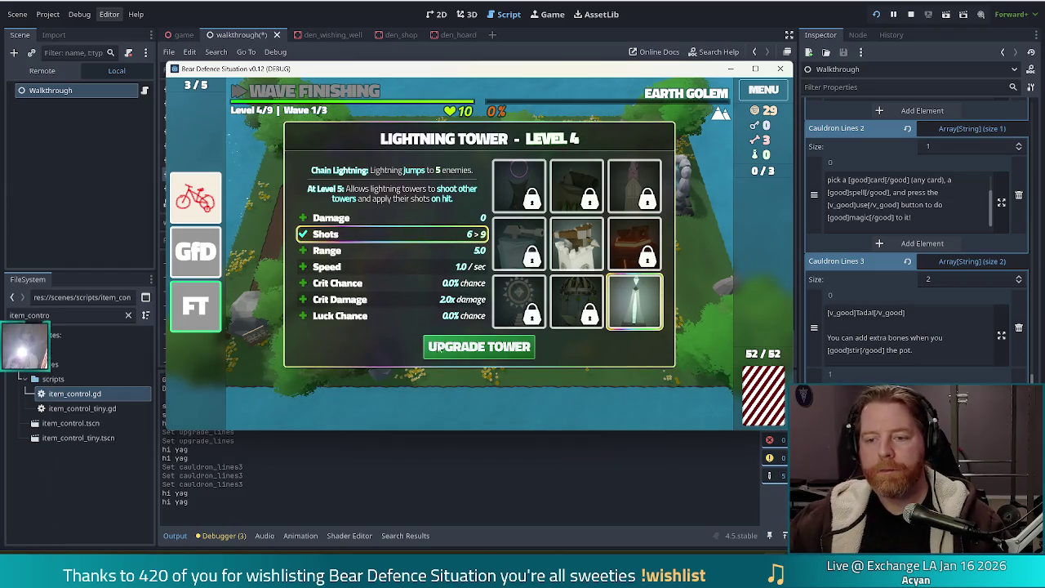
{"action": "left_click", "coordinate": [445, 219]}
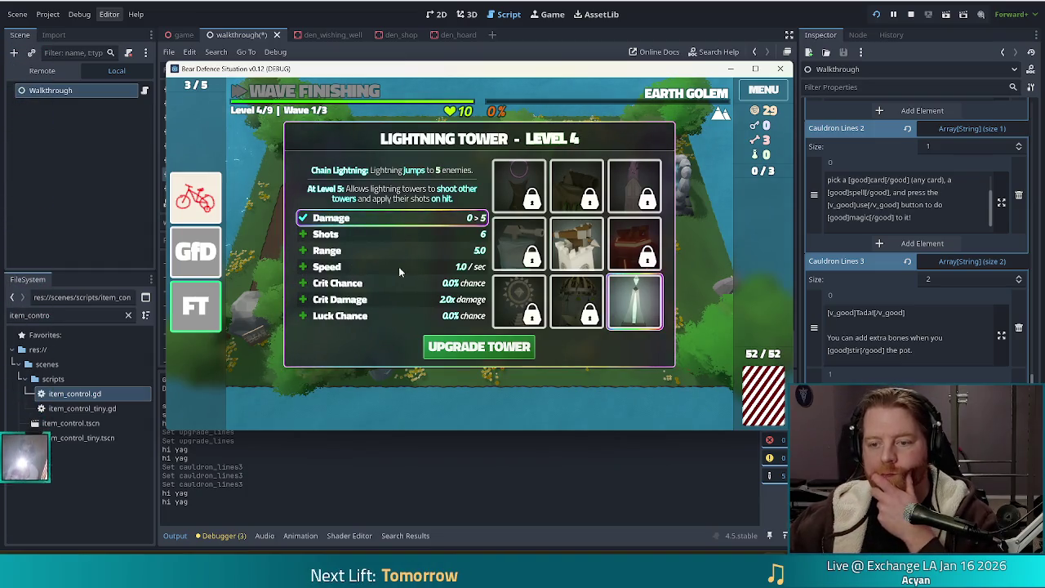
{"action": "left_click", "coordinate": [367, 283]}
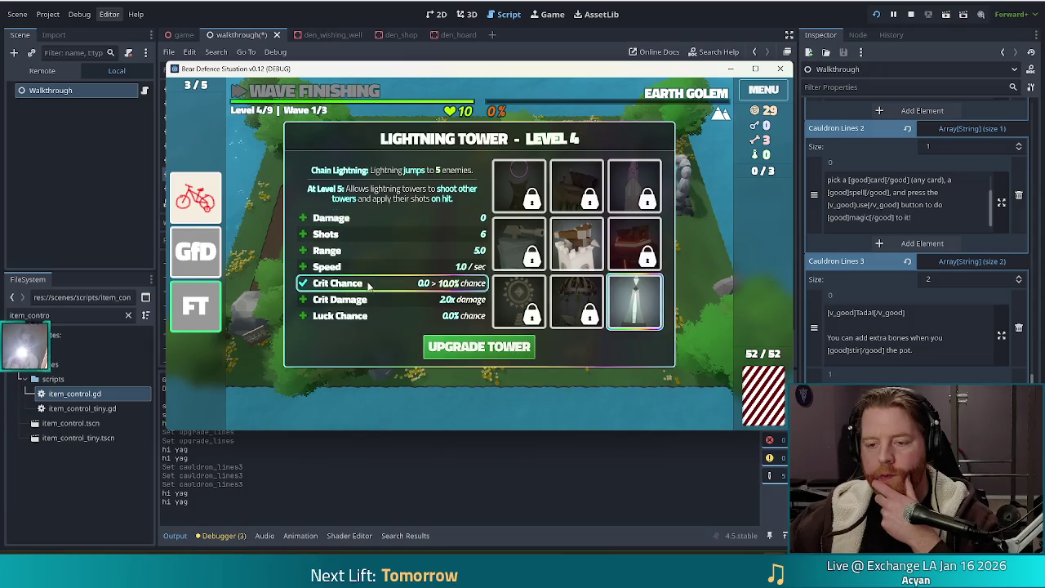
{"action": "left_click", "coordinate": [410, 215]}
{"action": "left_click", "coordinate": [387, 282]}
{"action": "left_click", "coordinate": [392, 218]}
{"action": "left_click", "coordinate": [392, 270]}
{"action": "left_click", "coordinate": [390, 286]}
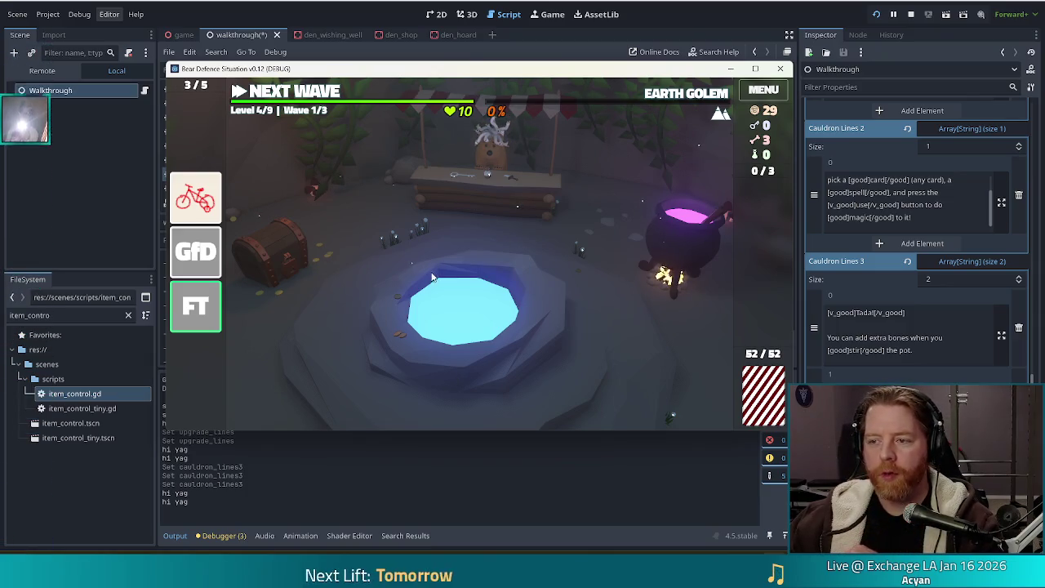
{"action": "left_click", "coordinate": [519, 207]}
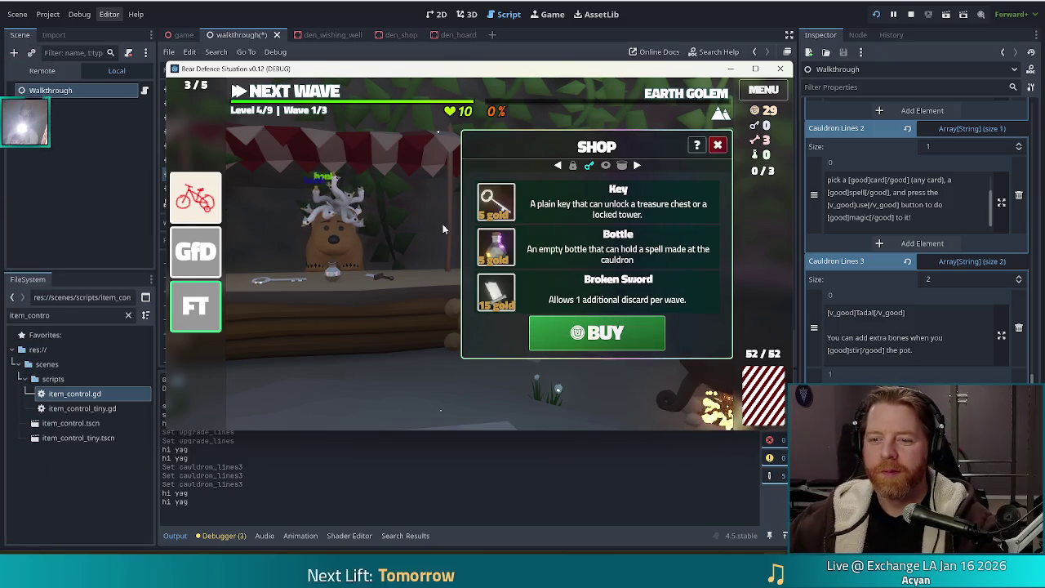
Throw 5 coins into the wishing well for three wishes.
{"action": "left_click", "coordinate": [718, 146]}
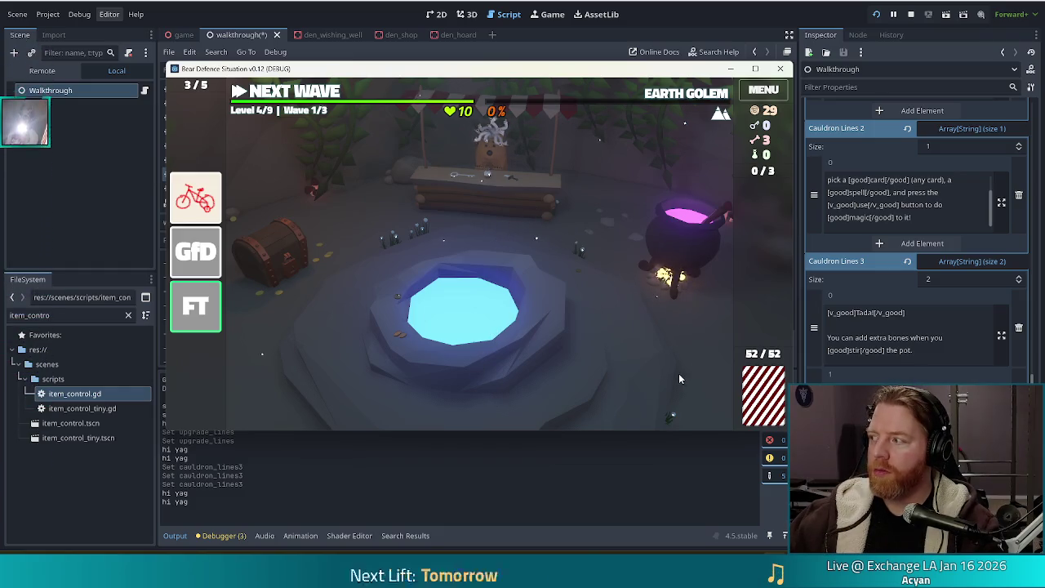
{"action": "left_click", "coordinate": [554, 312]}
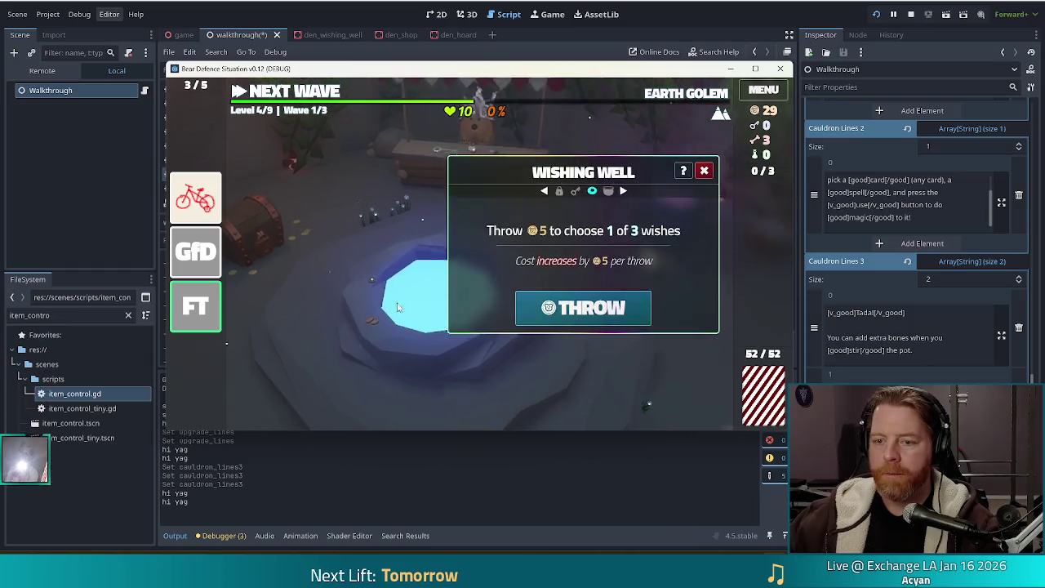
{"action": "left_click", "coordinate": [583, 306]}
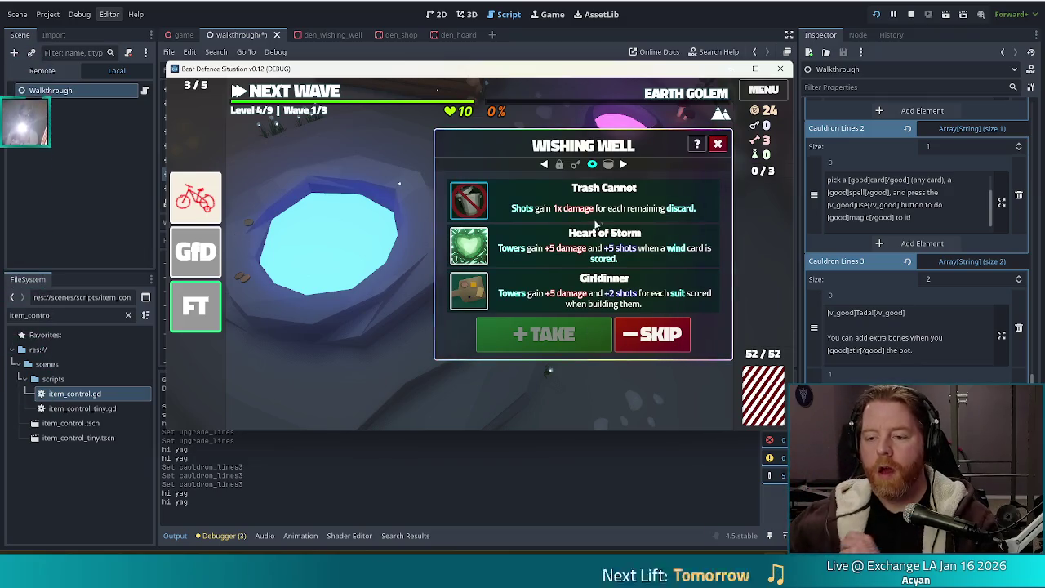
{"action": "mouse_move", "coordinate": [182, 251]}
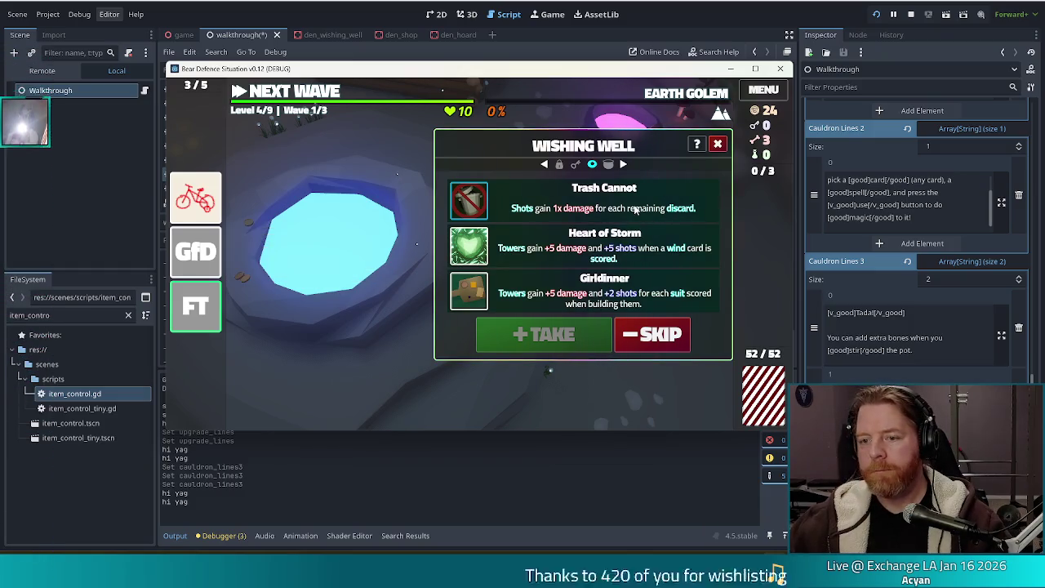
{"action": "left_click", "coordinate": [719, 144]}
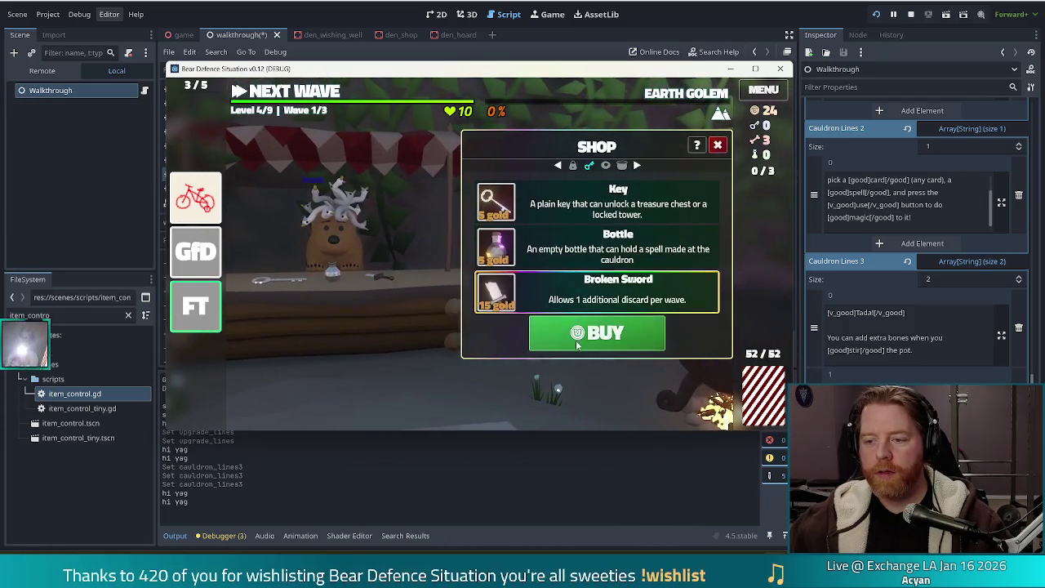
Buy the Broken Sword from the shop and take the Trash Cannot wish.
{"action": "left_click", "coordinate": [581, 337]}
{"action": "left_click", "coordinate": [719, 145]}
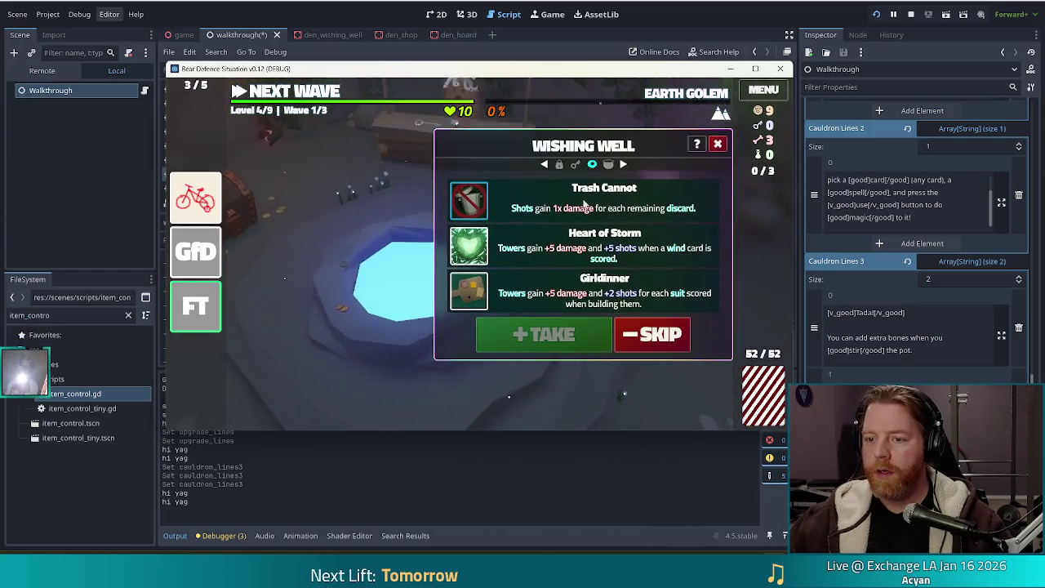
{"action": "left_click", "coordinate": [585, 203]}
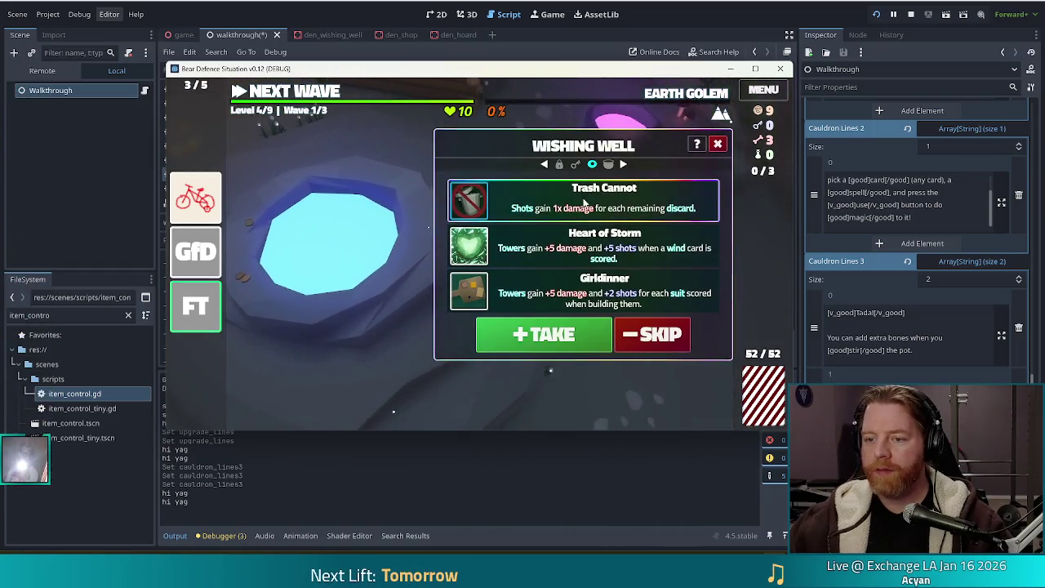
{"action": "left_click", "coordinate": [528, 334]}
{"action": "mouse_move", "coordinate": [200, 297]}
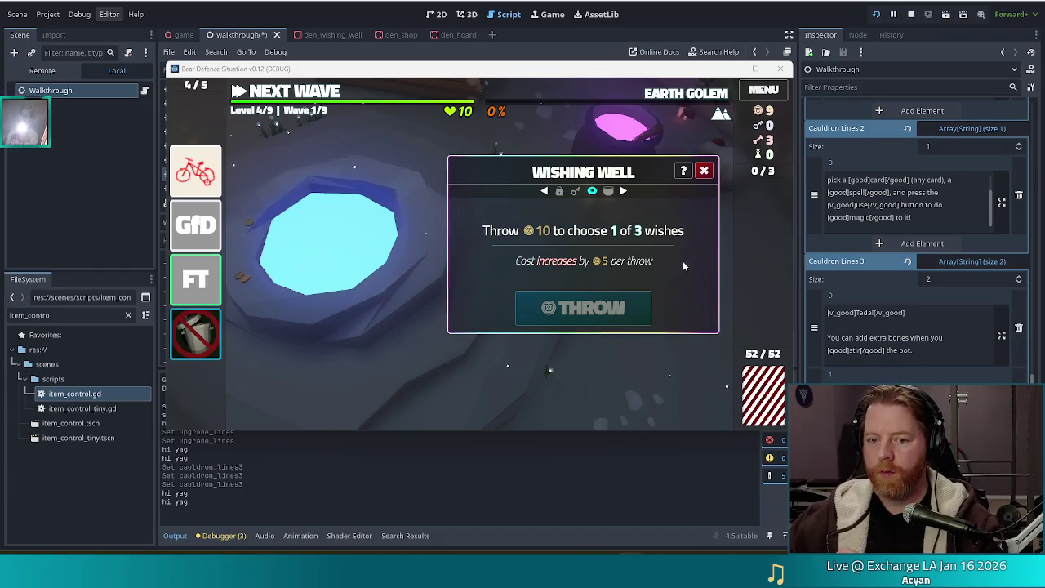
{"action": "left_click", "coordinate": [633, 186]}
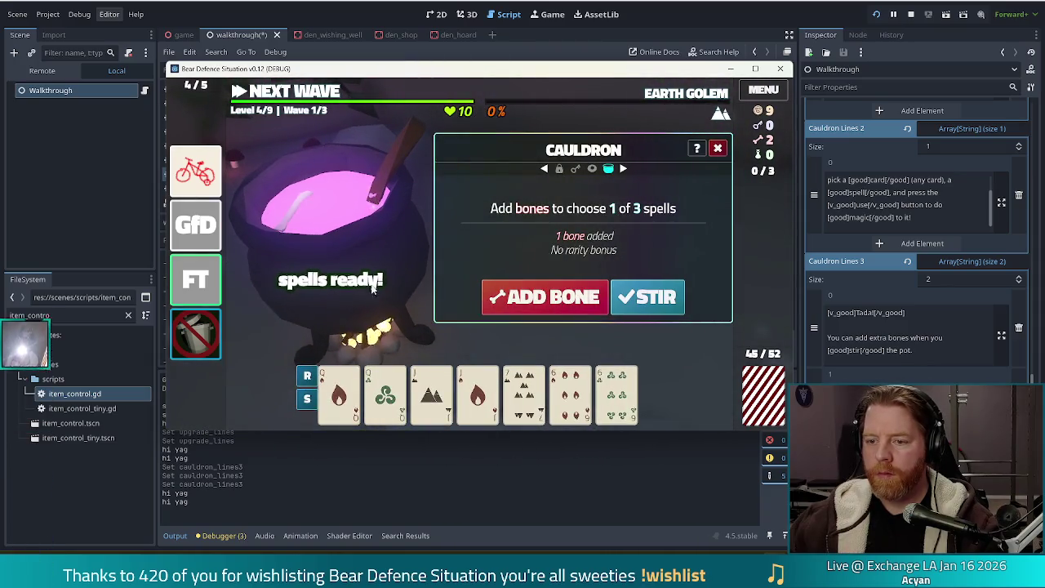
Add two more bones to the cauldron for three bones and a guaranteed rare spell.
{"action": "left_click", "coordinate": [553, 298]}
{"action": "left_click", "coordinate": [553, 298]}
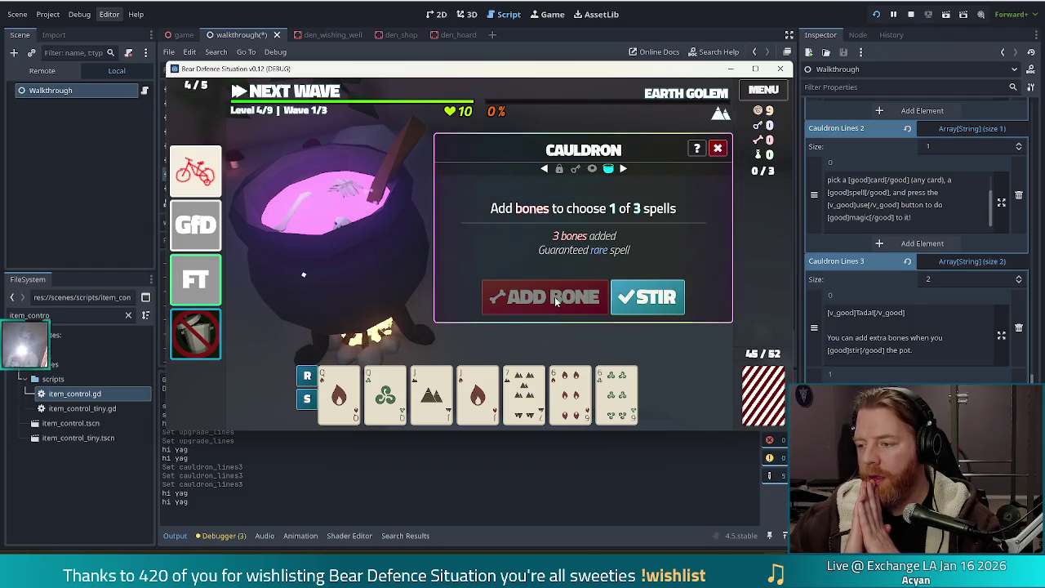
{"action": "mouse_move", "coordinate": [174, 343]}
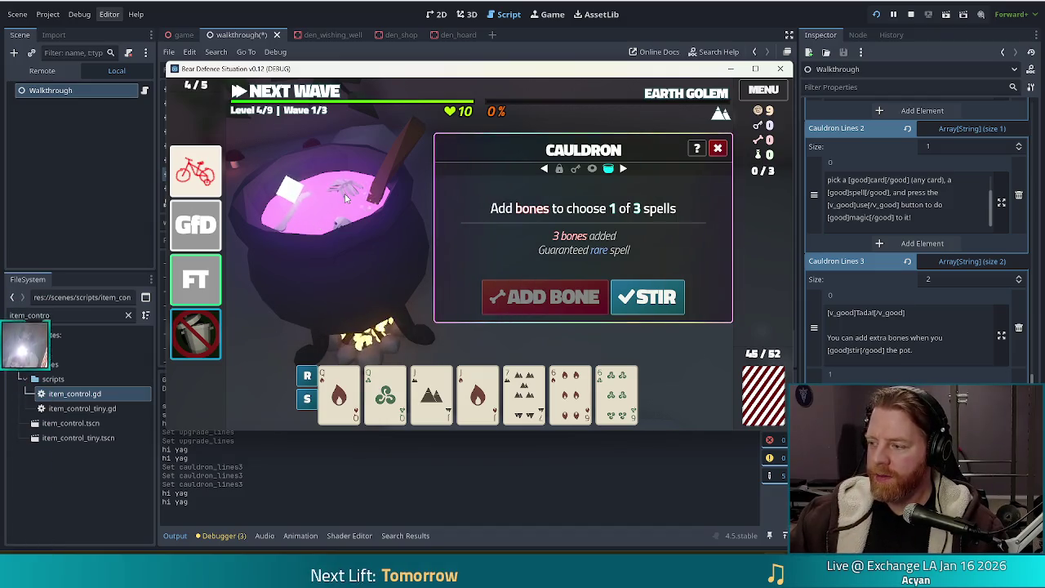
Watch the level 4 debug run with the cauldron holding 3 bones.
{"action": "mouse_move", "coordinate": [208, 225]}
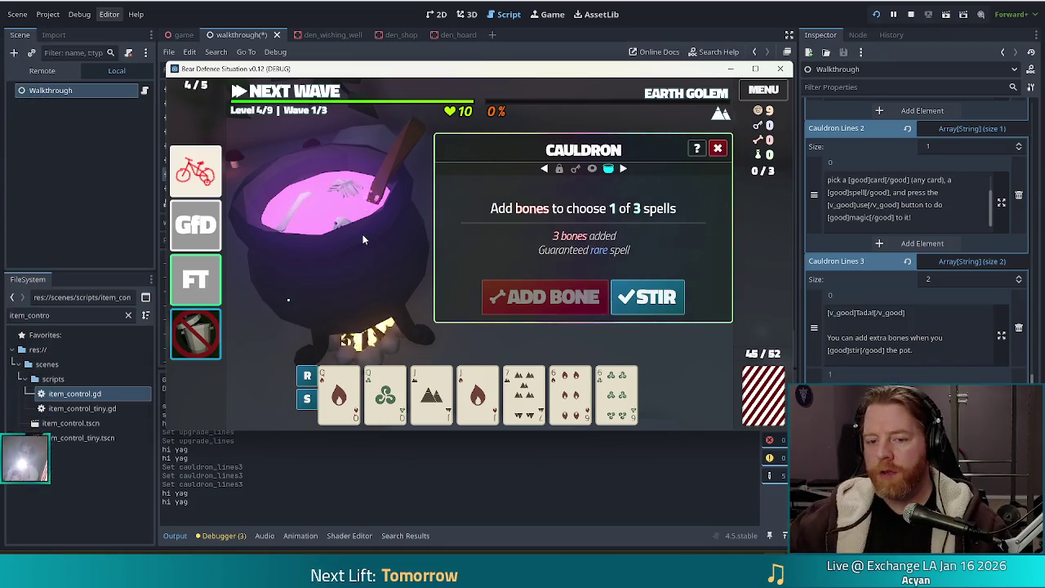
{"action": "mouse_move", "coordinate": [196, 330]}
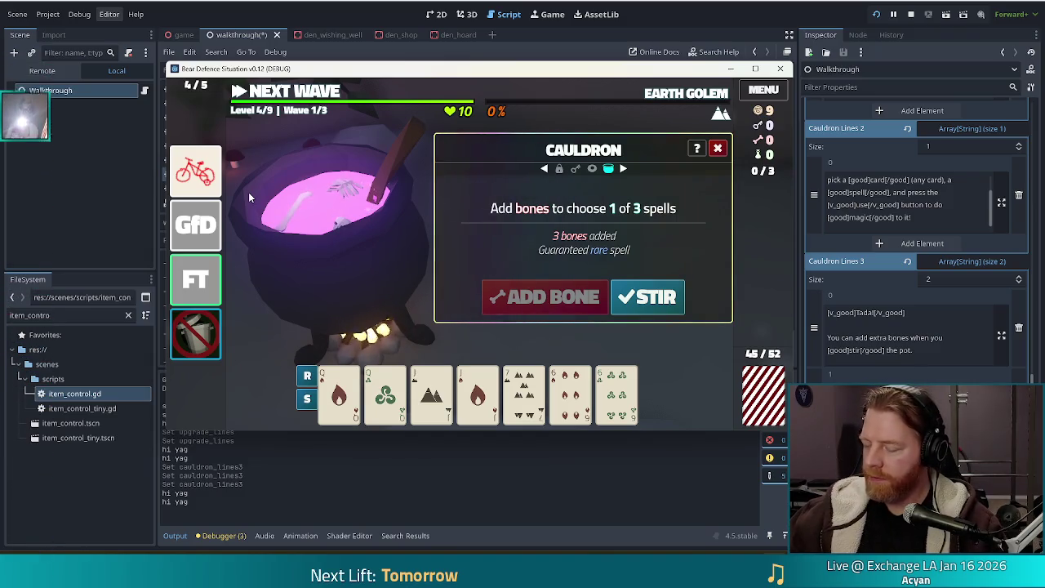
{"action": "mouse_move", "coordinate": [201, 189]}
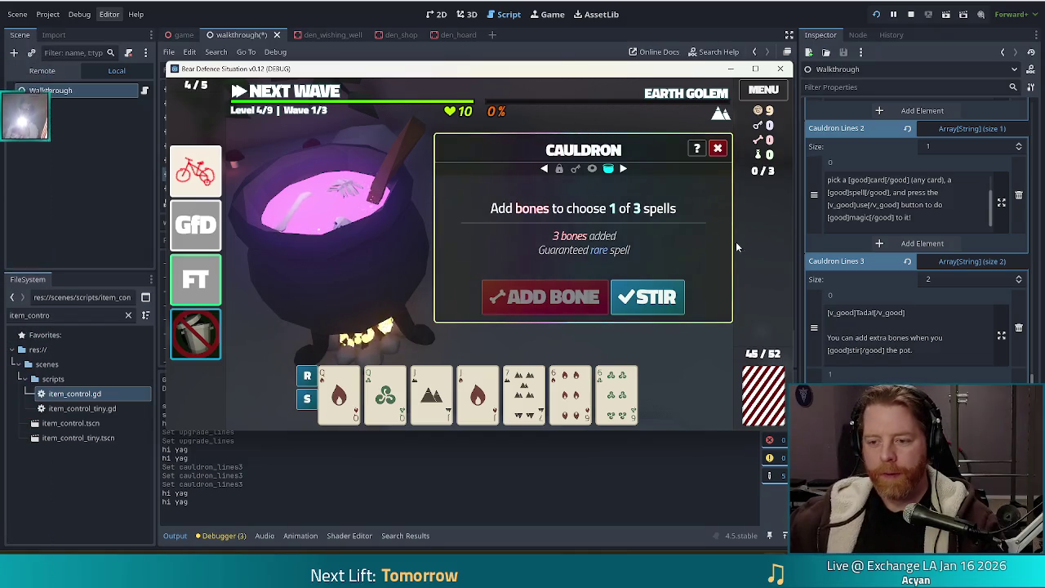
Stir the cauldron, cast Transmute Material: Ruby on the Queen of Fire, then close it.
{"action": "left_click", "coordinate": [660, 300]}
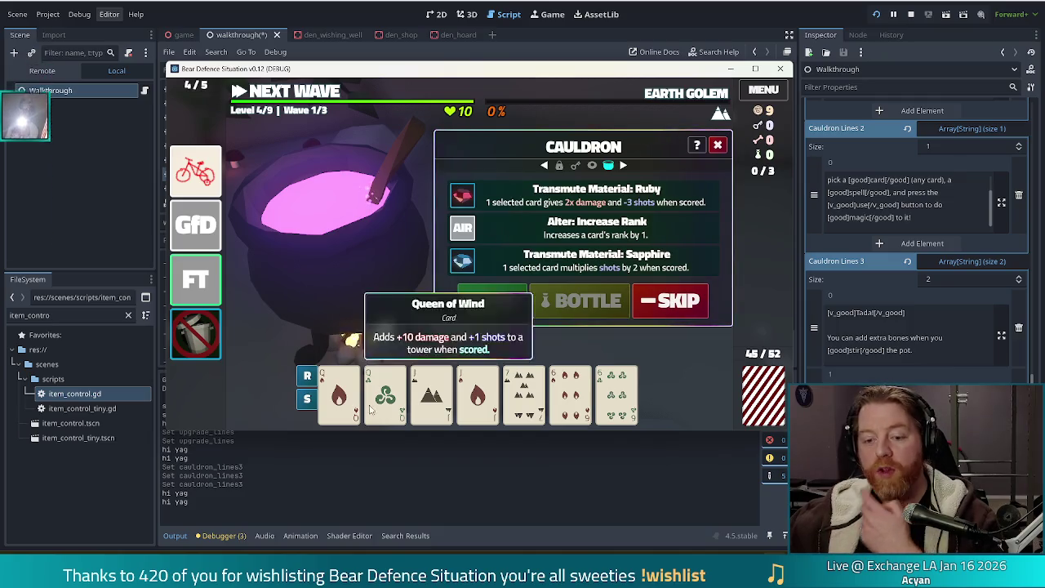
{"action": "left_click", "coordinate": [339, 396]}
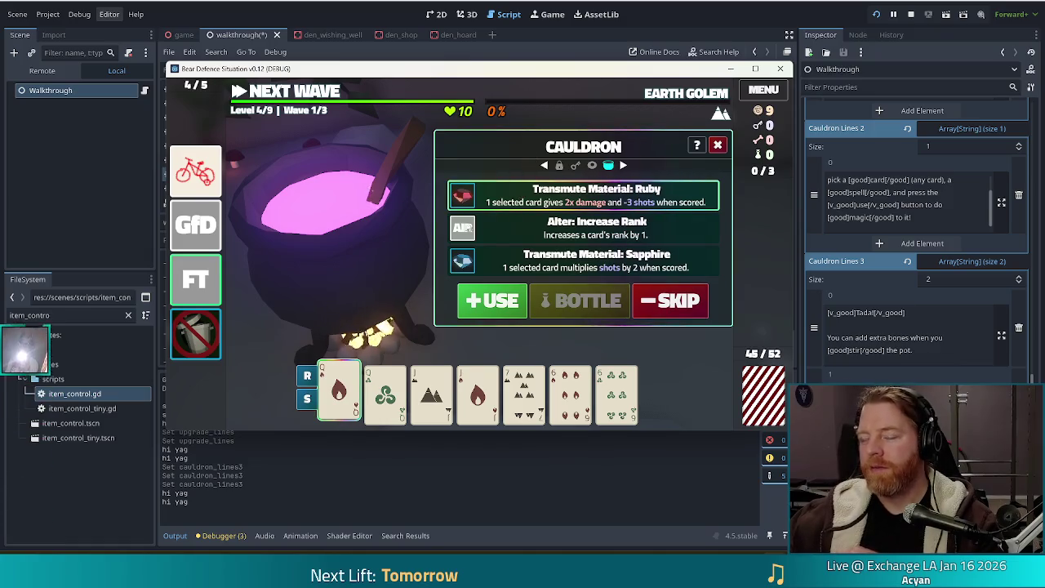
{"action": "left_click", "coordinate": [495, 299]}
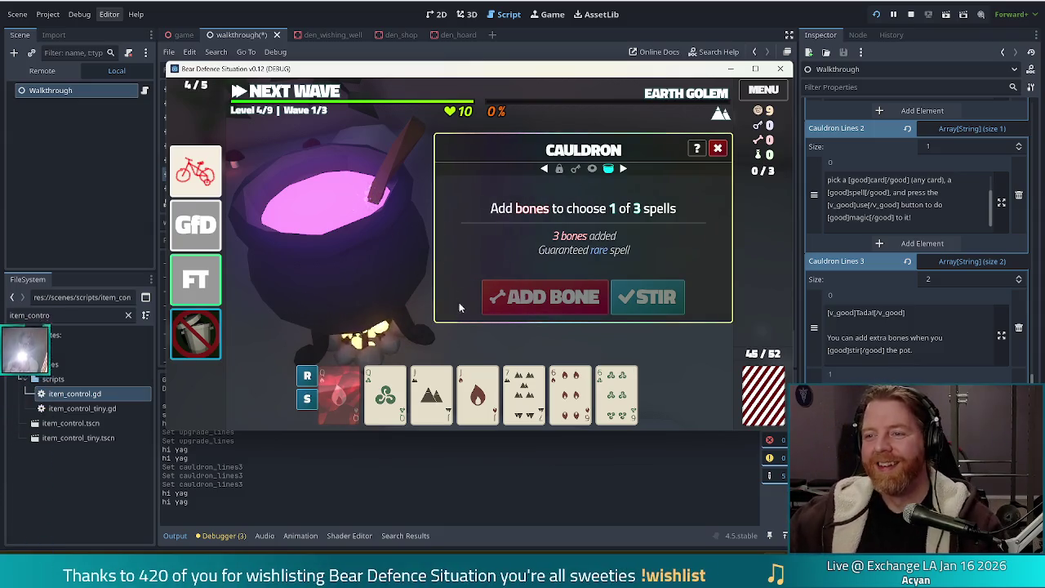
{"action": "left_click", "coordinate": [717, 148]}
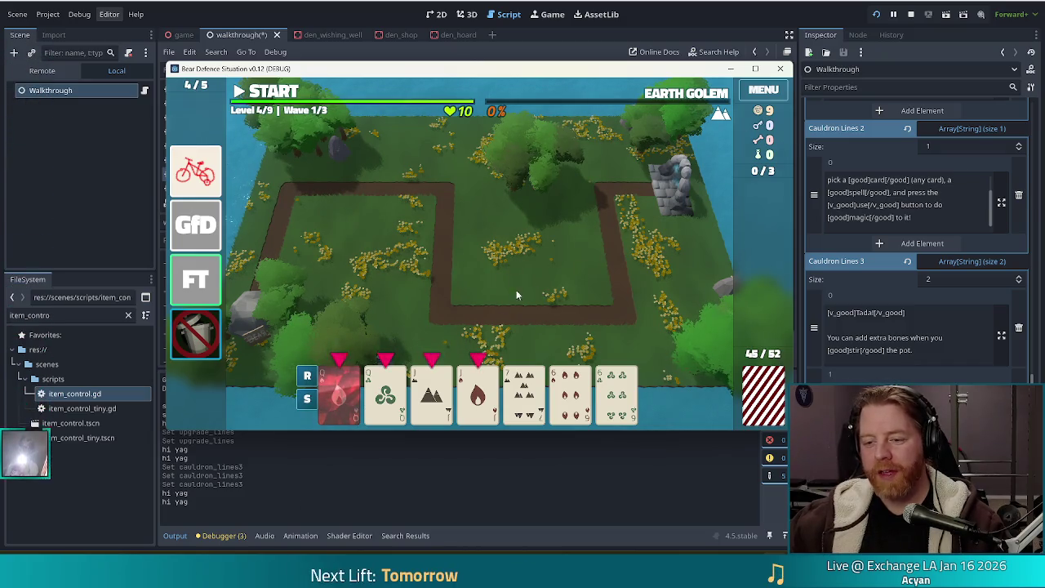
Select the Jack of Earth and Jack of Fire for a 360-damage Two Pair Lightning Tower.
{"action": "left_click", "coordinate": [527, 398]}
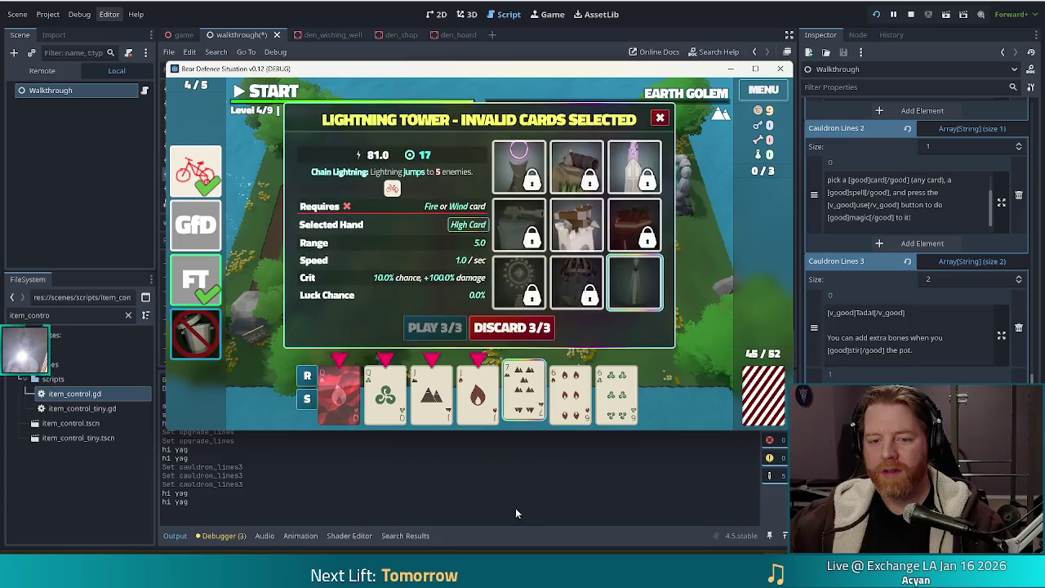
{"action": "left_click", "coordinate": [535, 399]}
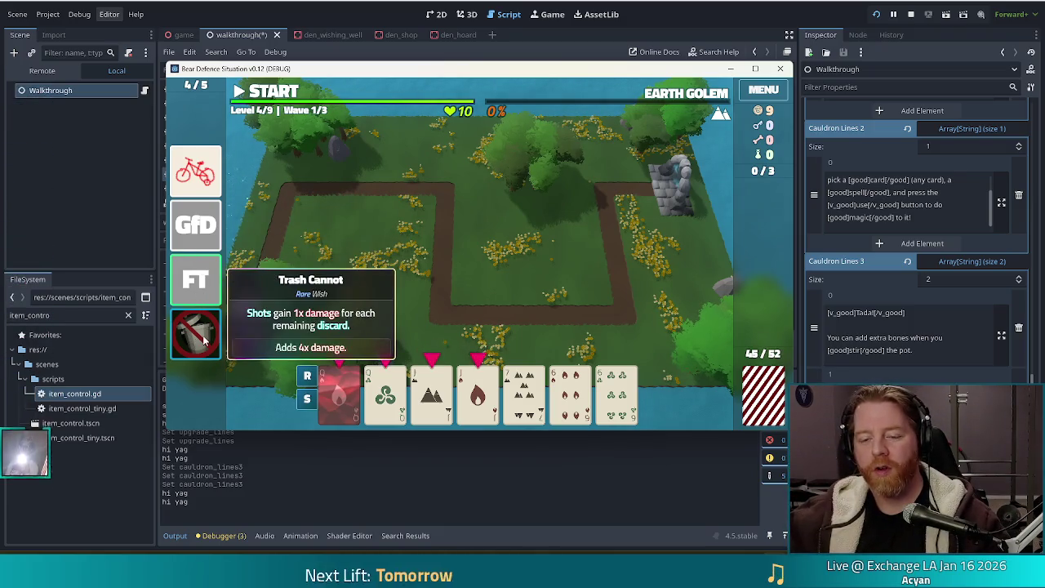
{"action": "left_click", "coordinate": [431, 397]}
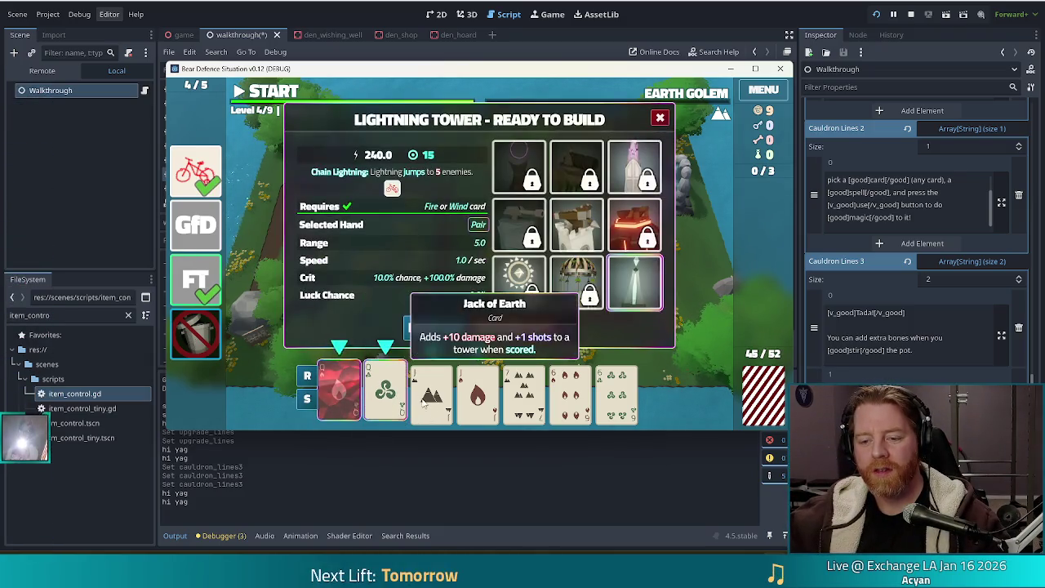
{"action": "left_click", "coordinate": [477, 396]}
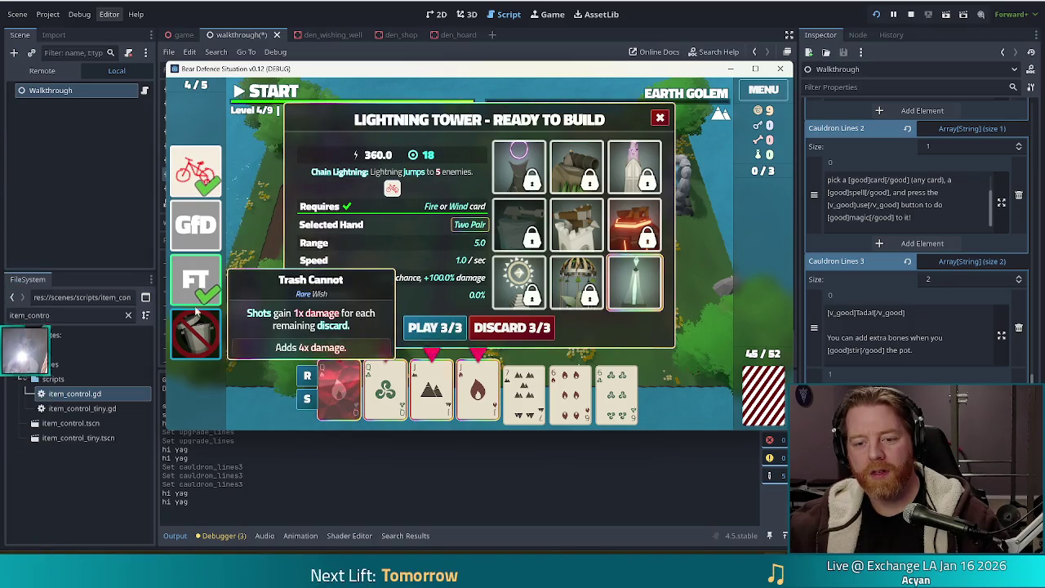
{"action": "mouse_move", "coordinate": [205, 287]}
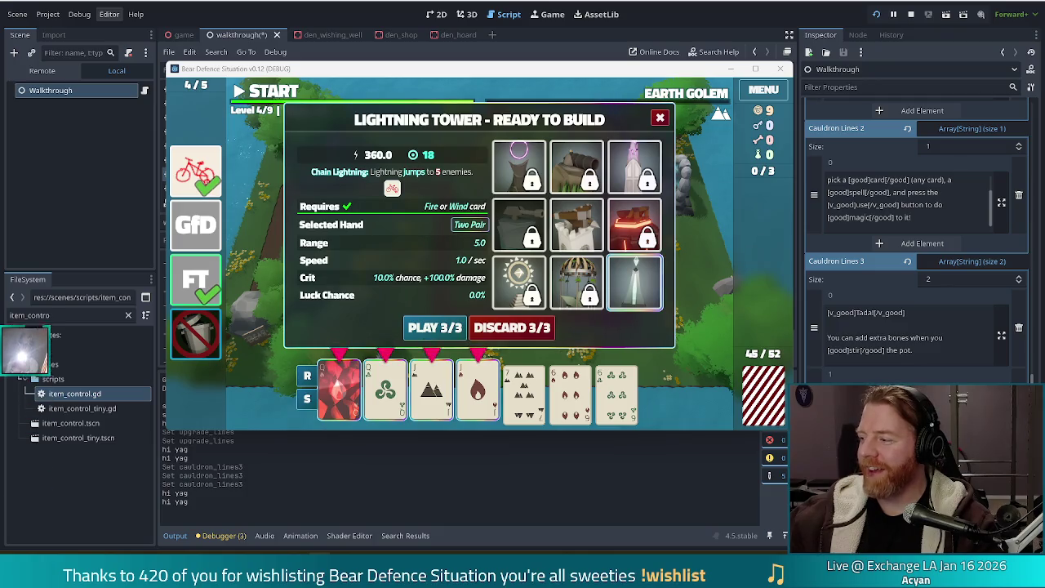
{"action": "key", "text": "alt+Tab"}
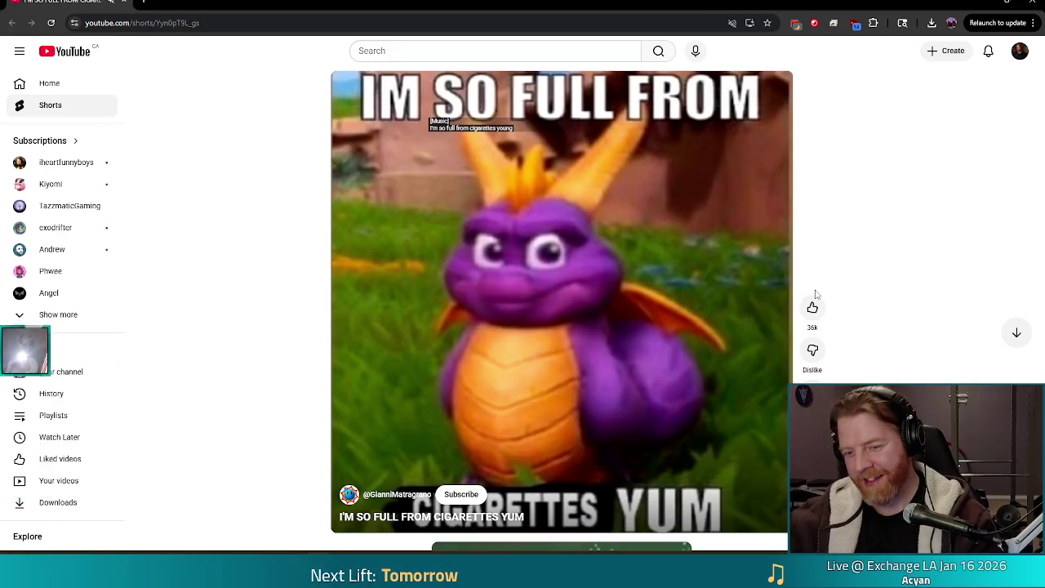
Close the Chrome window showing the YouTube Short to return to Godot.
{"action": "left_click", "coordinate": [1036, 2]}
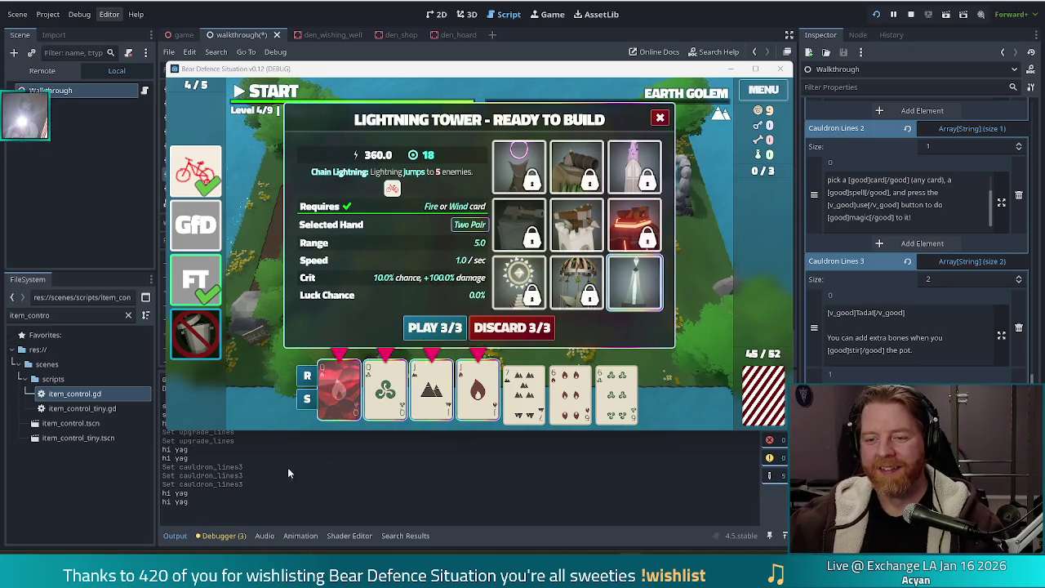
Build the Lightning Tower on the grass inside the path's bend and dismiss its info panel.
{"action": "left_click", "coordinate": [430, 330]}
{"action": "left_click", "coordinate": [566, 263]}
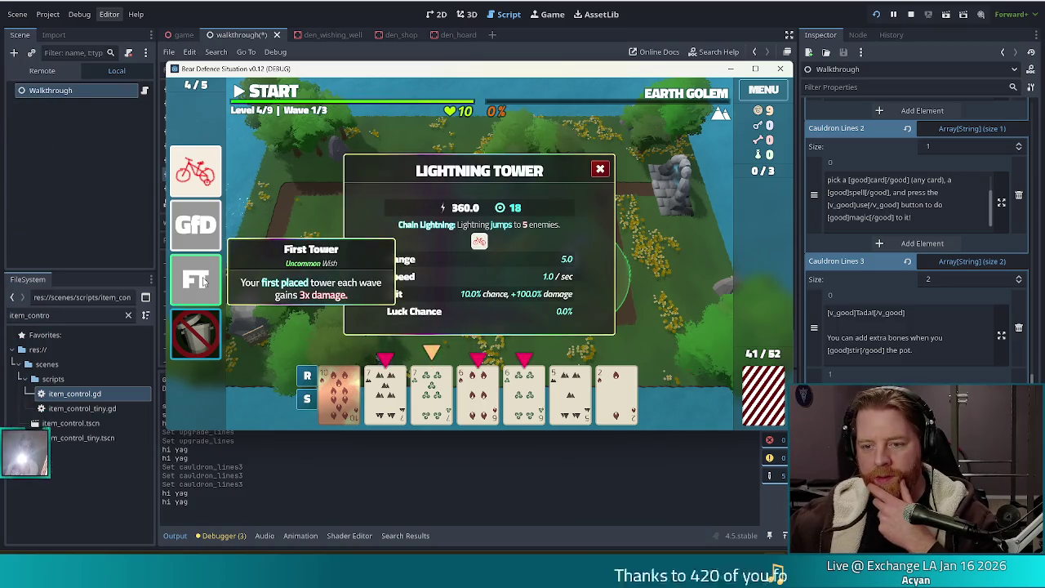
{"action": "left_click", "coordinate": [602, 171]}
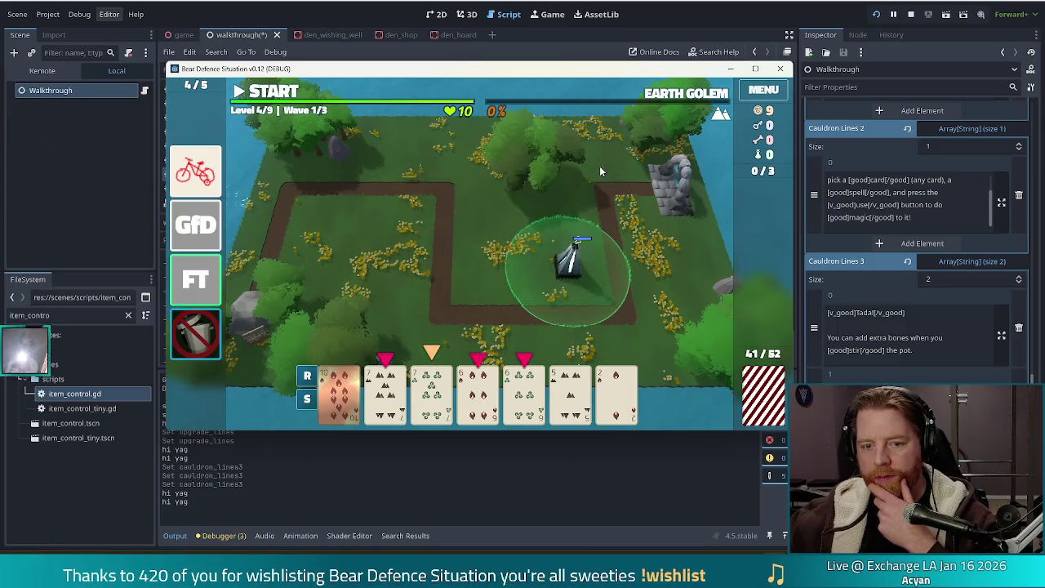
Try the sevens and sixes as Two Pair, clear the selection, and start wave 1.
{"action": "left_click", "coordinate": [384, 394]}
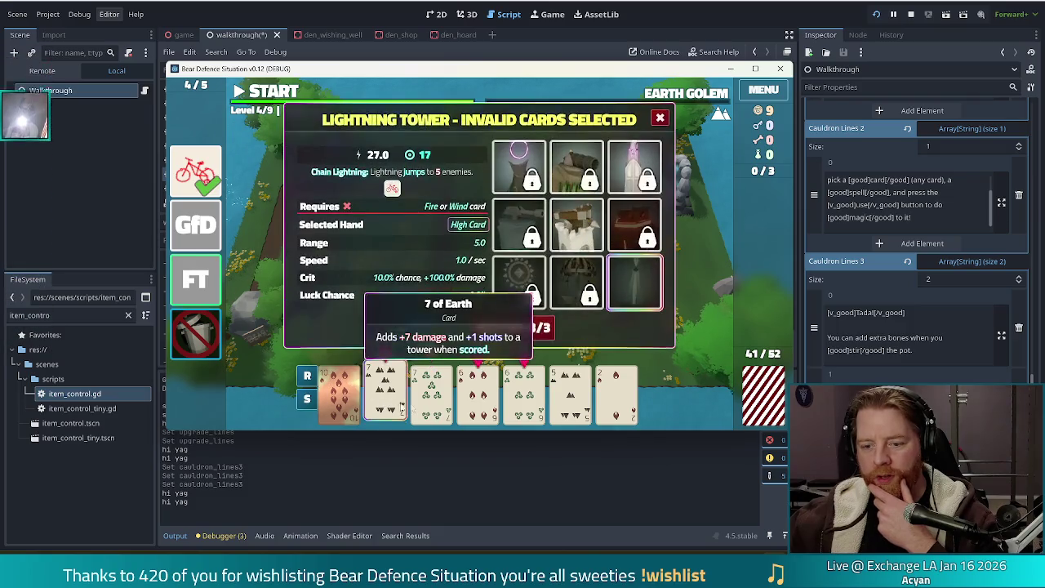
{"action": "left_click", "coordinate": [433, 394]}
{"action": "left_click", "coordinate": [473, 395]}
{"action": "left_click", "coordinate": [523, 394]}
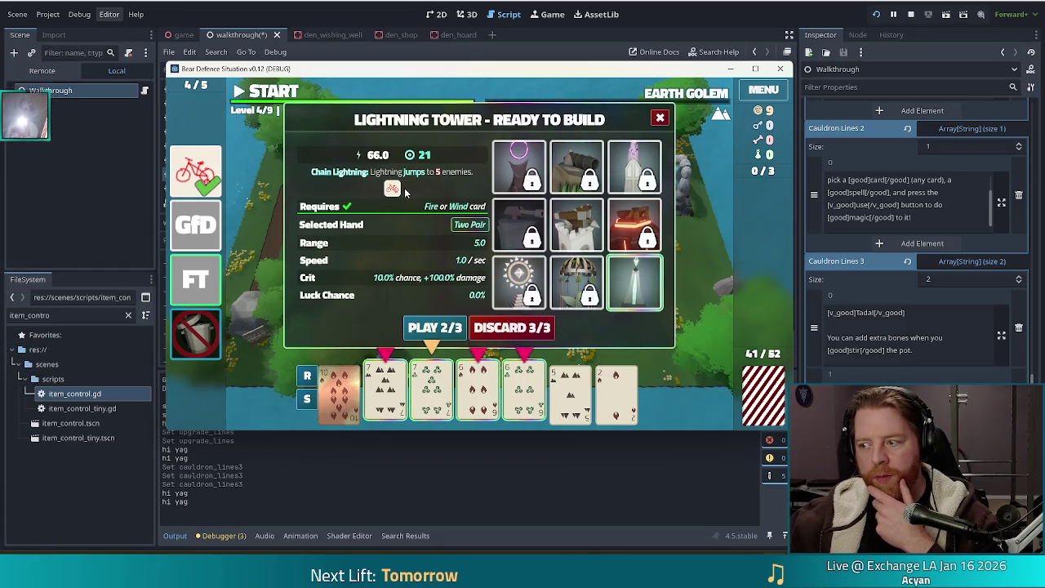
{"action": "left_click", "coordinate": [522, 389]}
{"action": "left_click", "coordinate": [481, 388]}
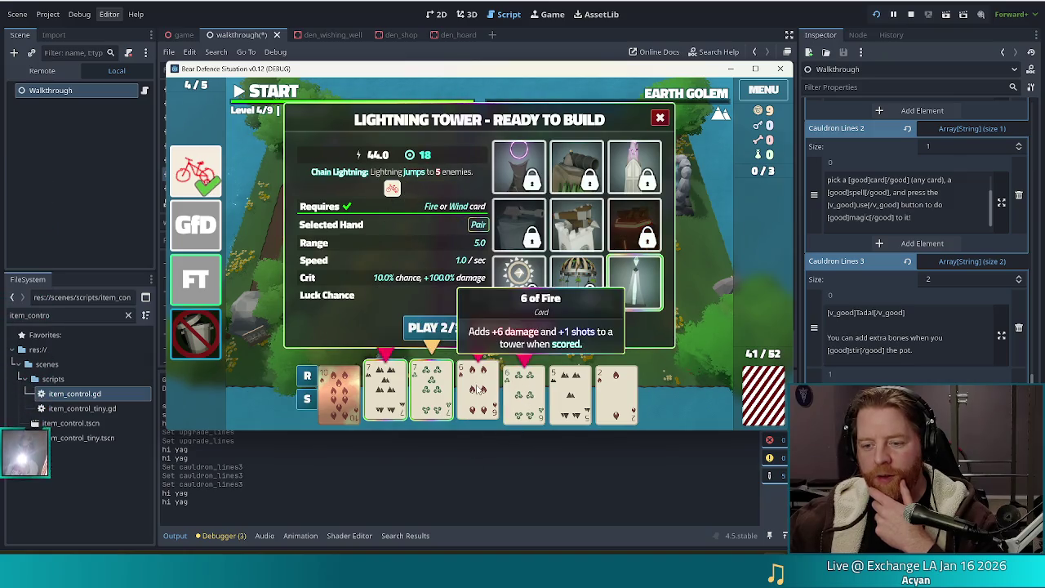
{"action": "left_click", "coordinate": [432, 389]}
{"action": "left_click", "coordinate": [391, 384]}
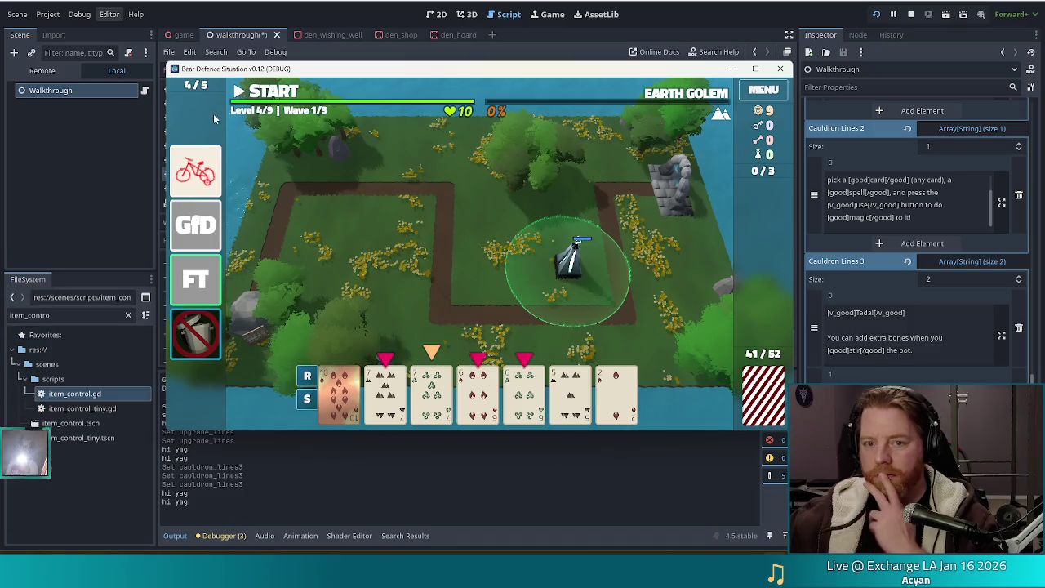
{"action": "left_click", "coordinate": [286, 94]}
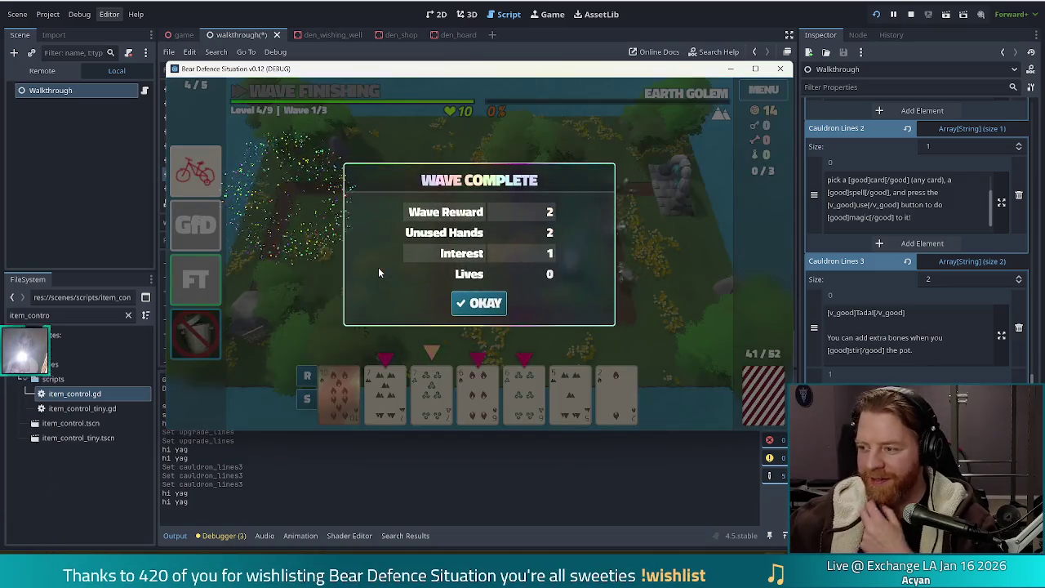
Dismiss the wave 1 summary and select both sevens and both sixes for 198-damage Two Pair.
{"action": "left_click", "coordinate": [481, 304]}
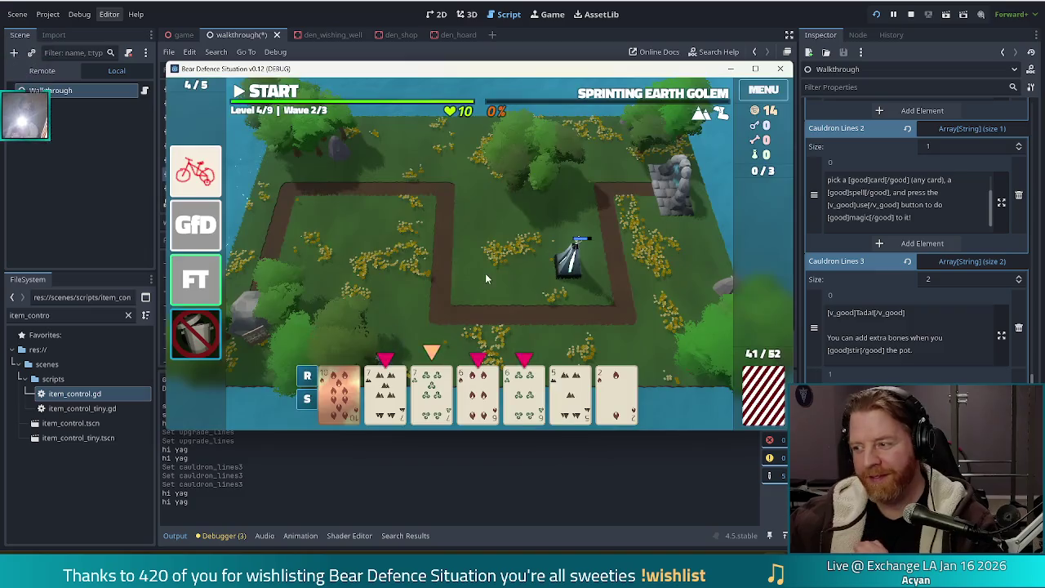
{"action": "left_click", "coordinate": [384, 392]}
{"action": "left_click", "coordinate": [431, 392]}
{"action": "left_click", "coordinate": [519, 397]}
{"action": "left_click", "coordinate": [478, 392]}
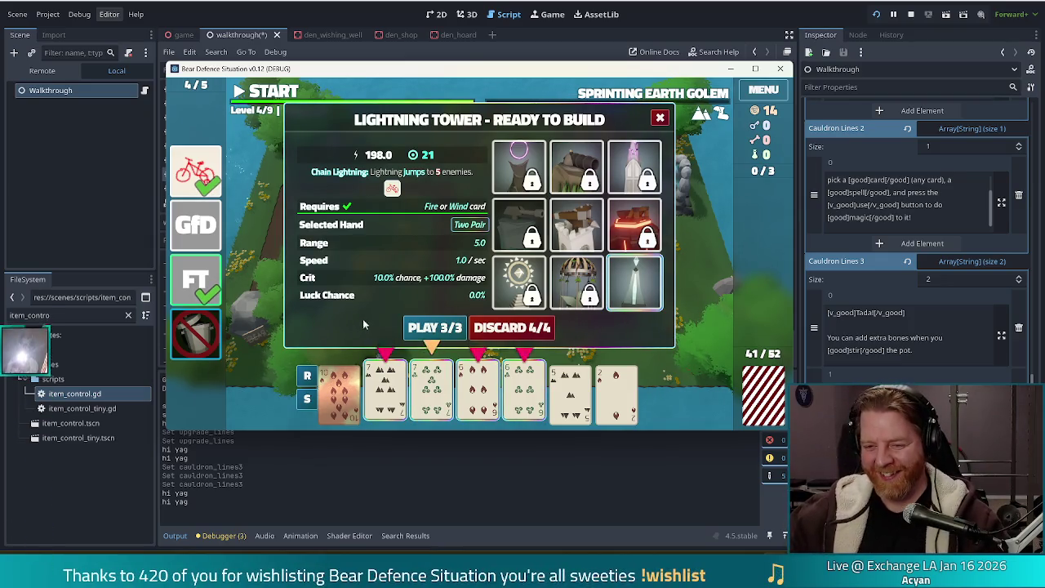
Place the second Lightning Tower beside the first, run wave 2, and launch wave 3/3.
{"action": "left_click", "coordinate": [432, 327]}
{"action": "left_click", "coordinate": [493, 258]}
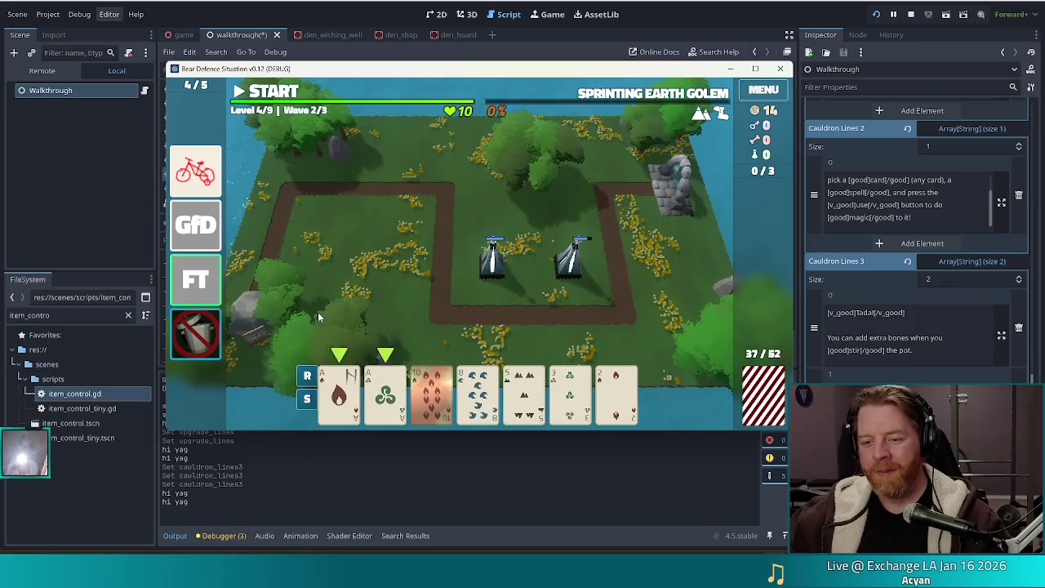
{"action": "key", "text": "space"}
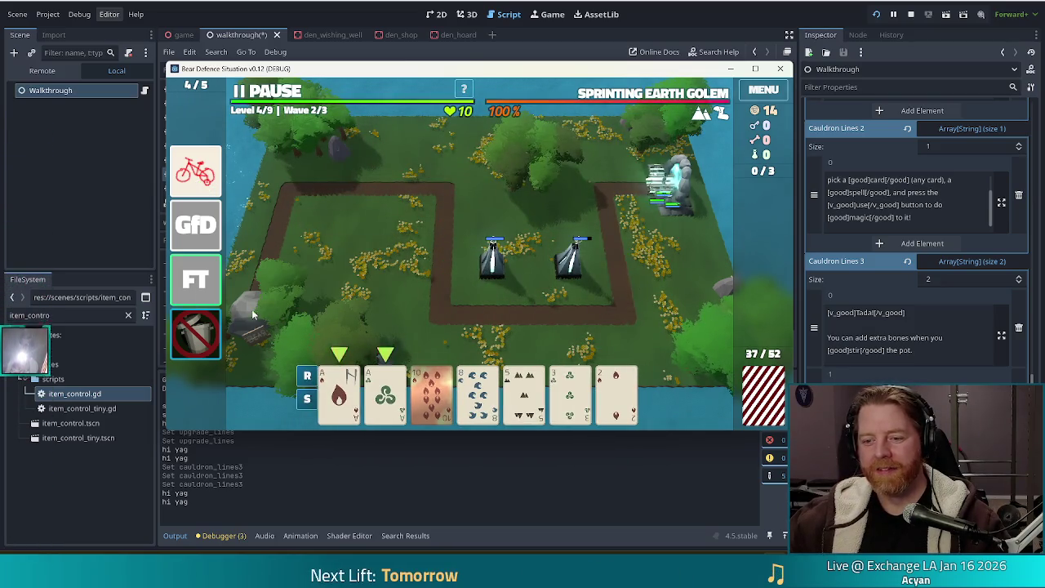
{"action": "mouse_move", "coordinate": [218, 343]}
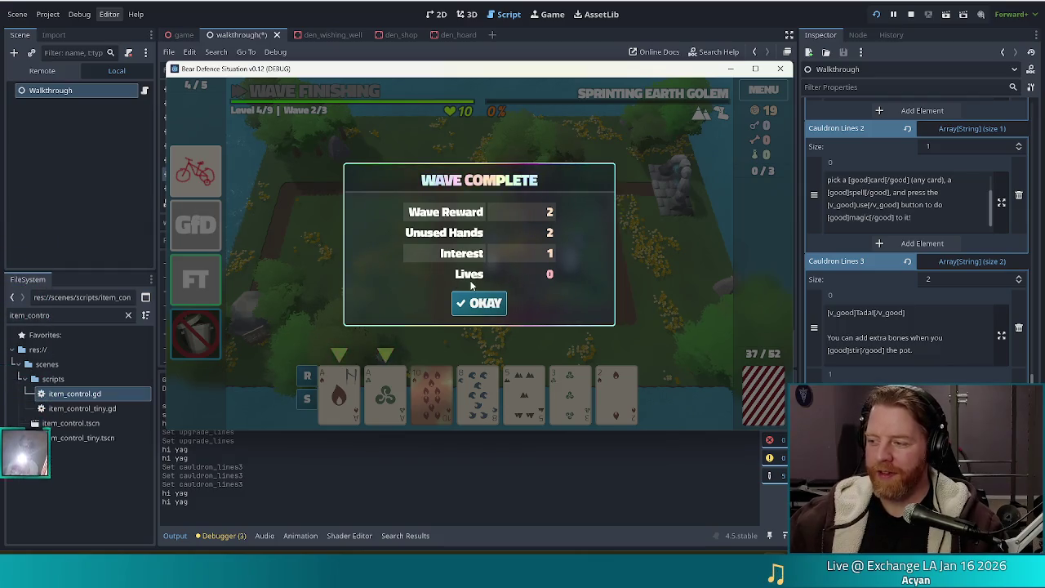
{"action": "left_click", "coordinate": [470, 303]}
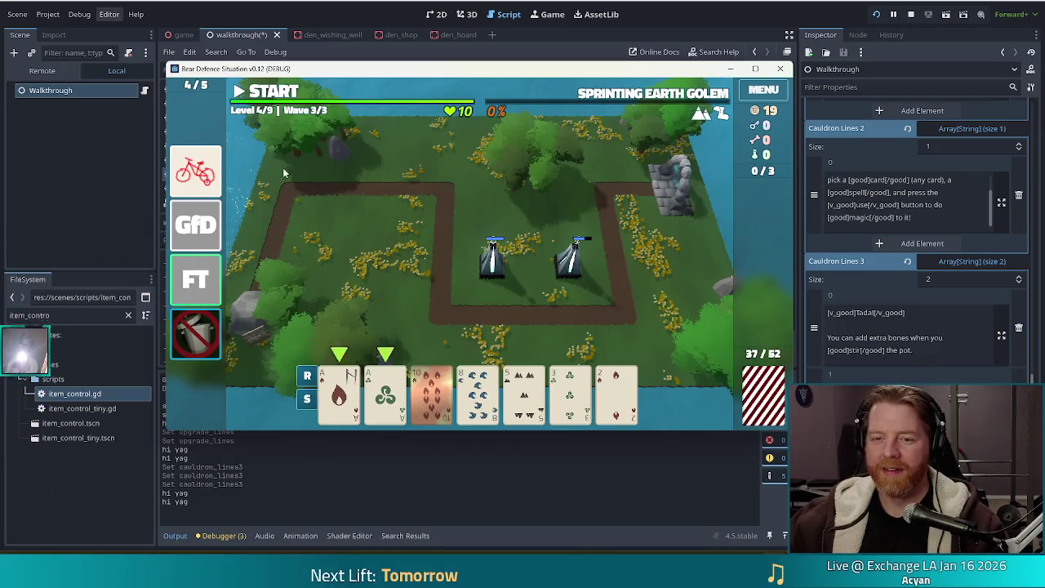
{"action": "left_click", "coordinate": [272, 92]}
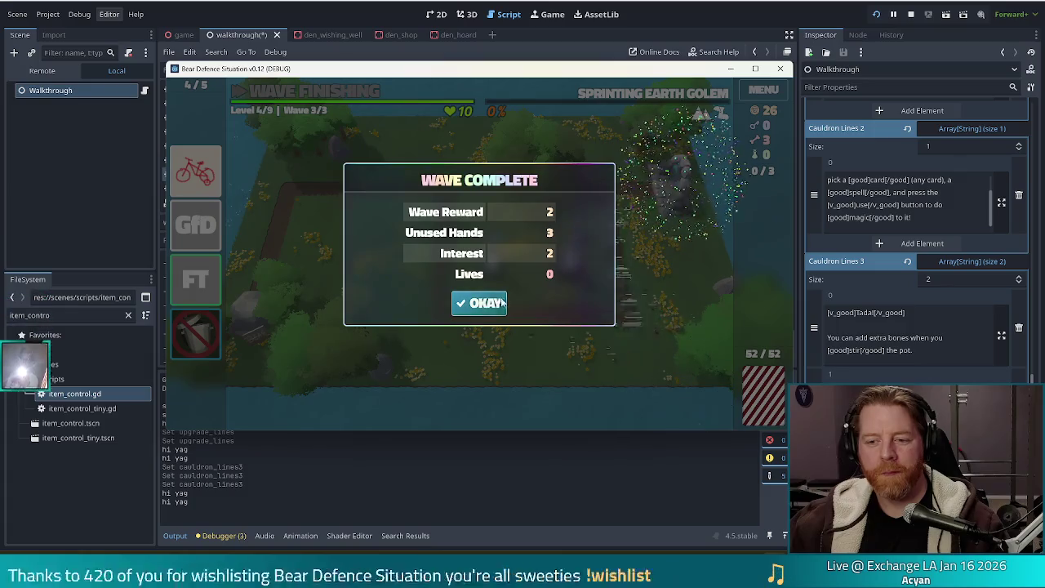
Dismiss the final wave summary, continue to level 5, and take the Lightning Tower level 5 upgrade.
{"action": "left_click", "coordinate": [502, 303]}
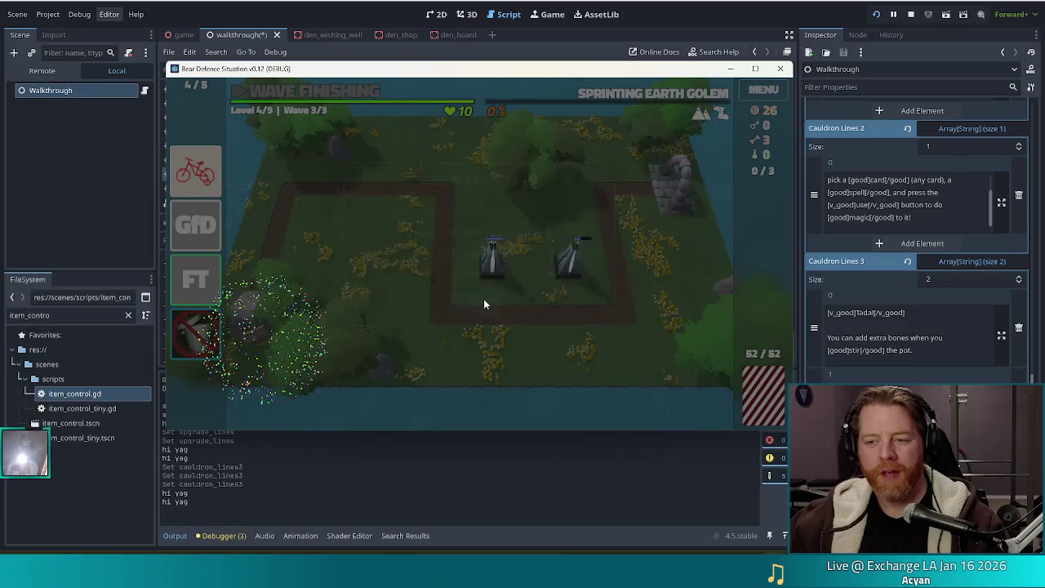
{"action": "left_click", "coordinate": [496, 265]}
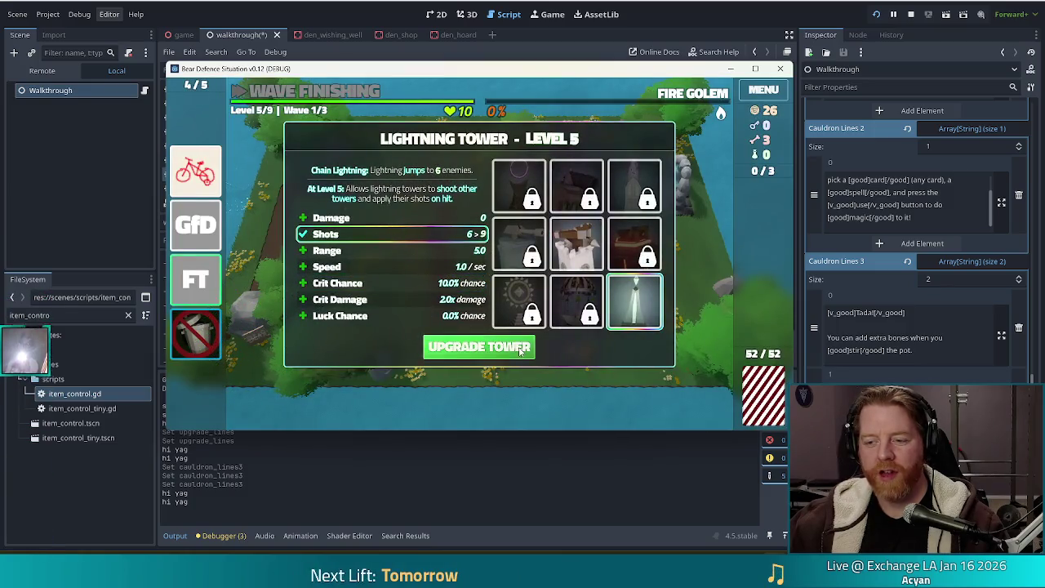
{"action": "left_click", "coordinate": [455, 347]}
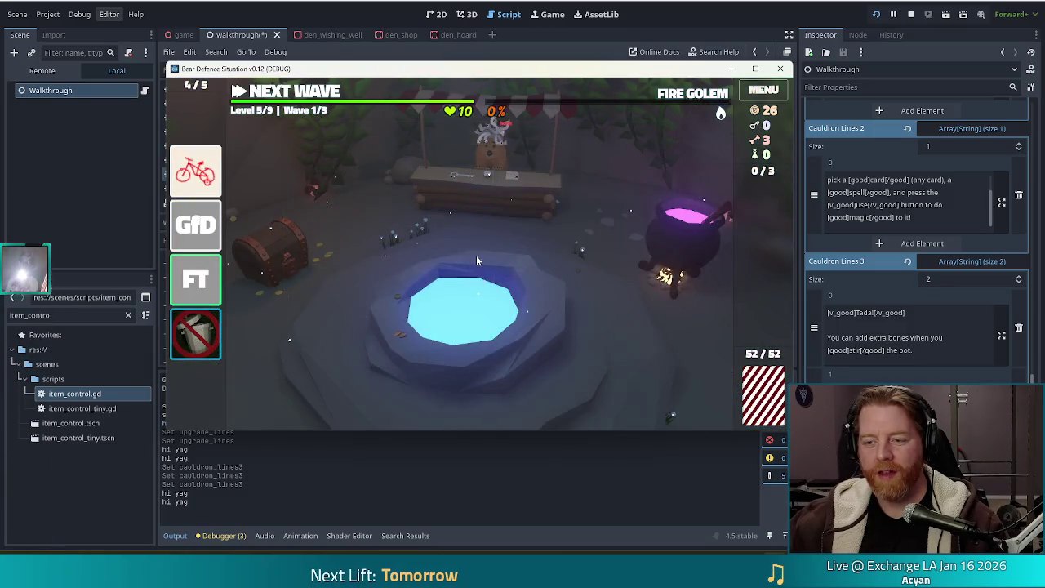
Add the three bones to the cauldron and stir to reveal three spells.
{"action": "left_click", "coordinate": [684, 243]}
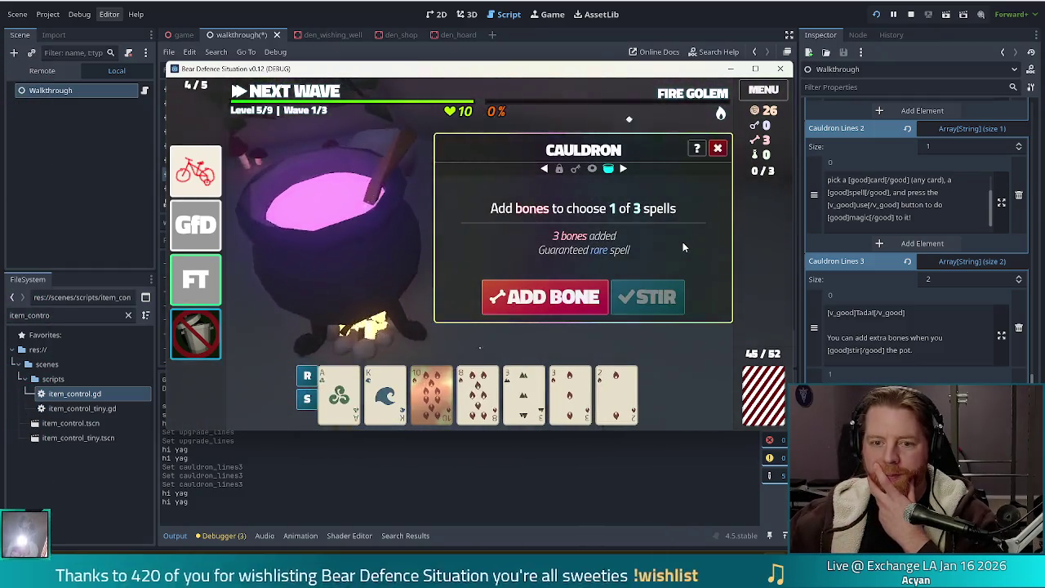
{"action": "mouse_move", "coordinate": [197, 225]}
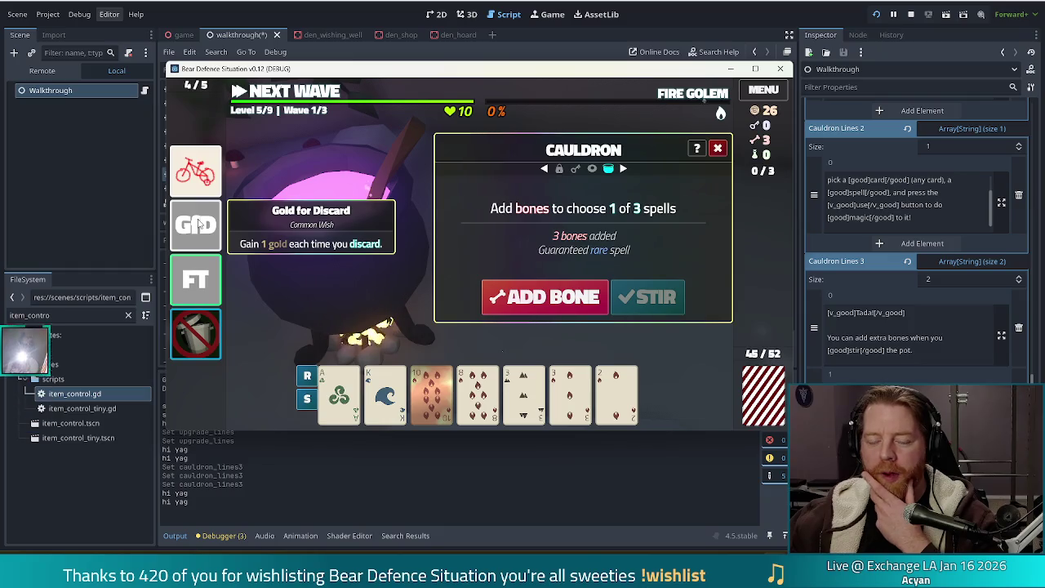
{"action": "left_click", "coordinate": [570, 299]}
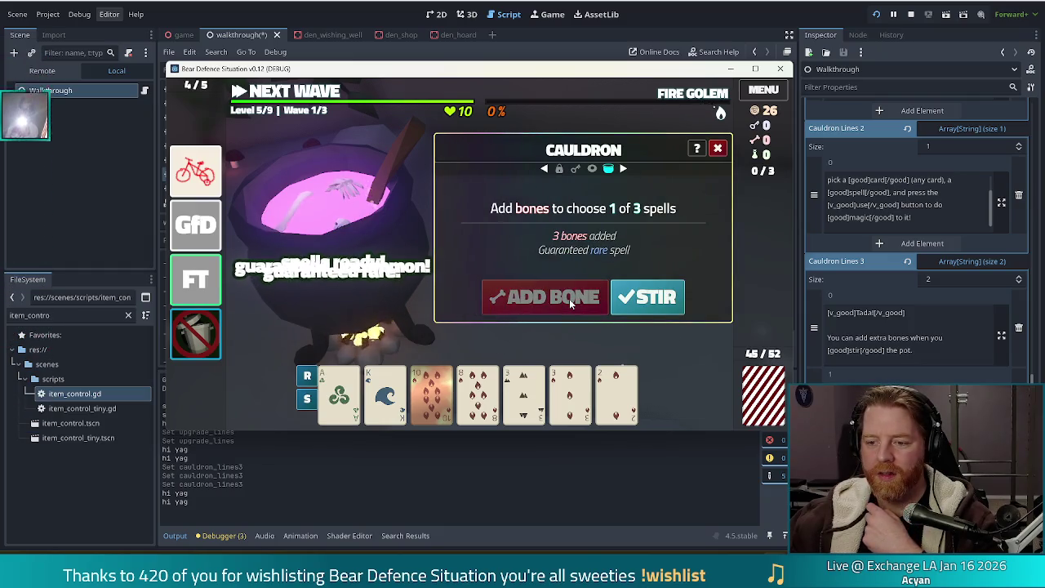
{"action": "left_click", "coordinate": [653, 299]}
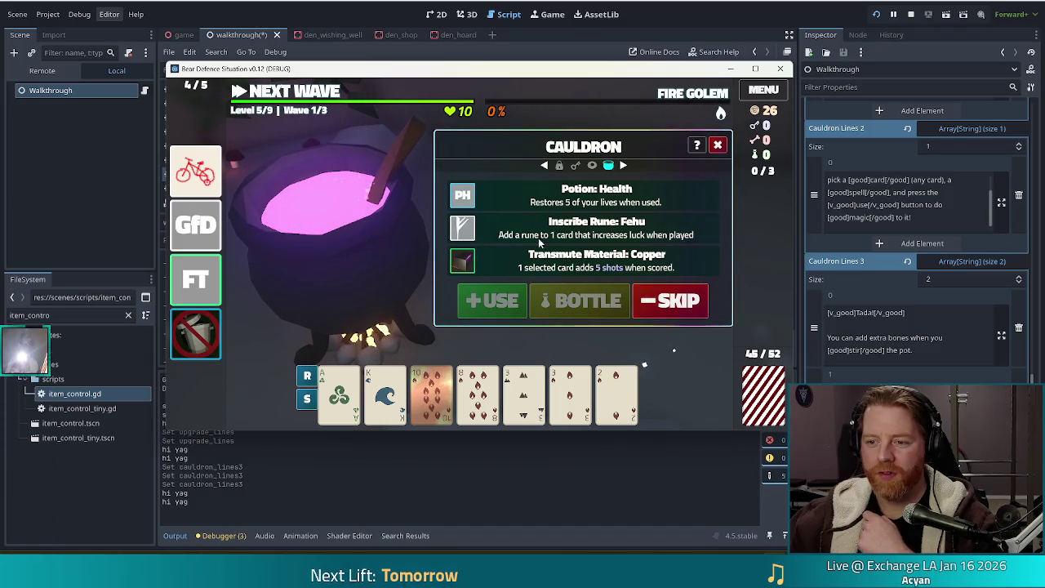
Cast the Copper spell on the 10 of Fire, then close the cauldron.
{"action": "left_click", "coordinate": [439, 389]}
{"action": "left_click", "coordinate": [495, 301]}
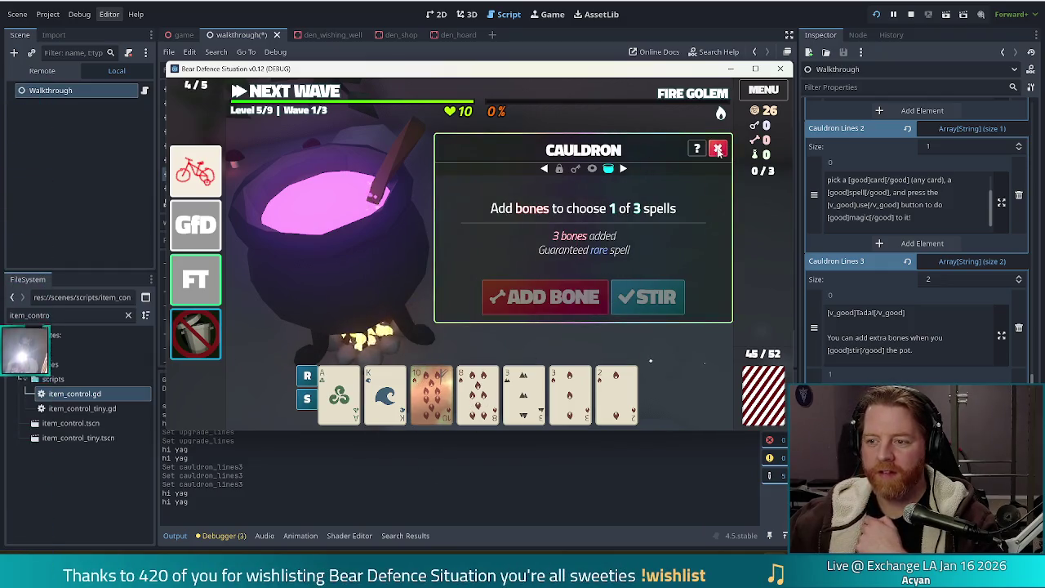
{"action": "left_click", "coordinate": [718, 150]}
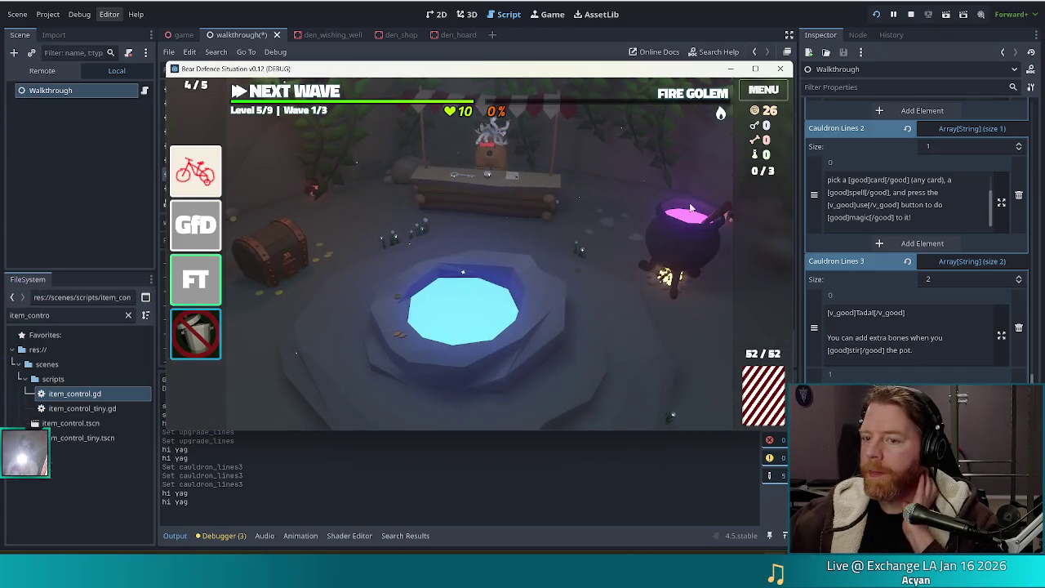
{"action": "left_click", "coordinate": [456, 196]}
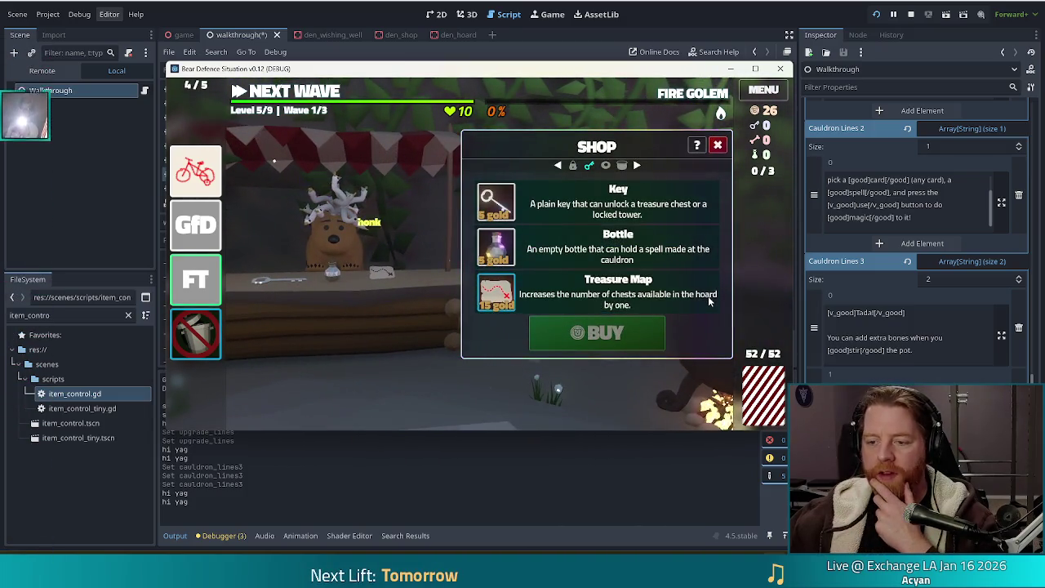
Leave the shop without buying the Treasure Map, then throw gold into the wishing well.
{"action": "left_click", "coordinate": [608, 294]}
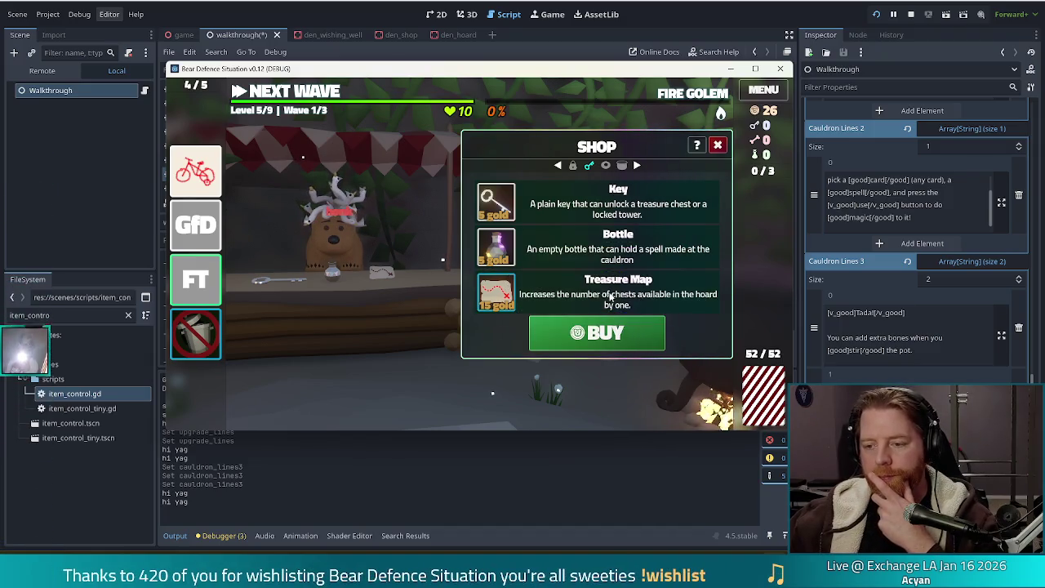
{"action": "key", "text": "Escape"}
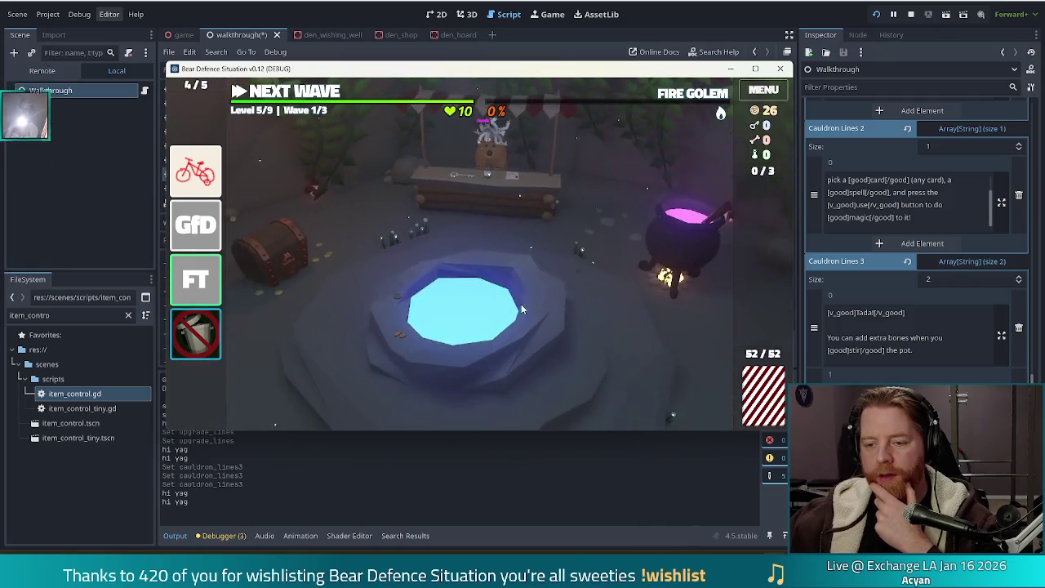
{"action": "left_click", "coordinate": [522, 308]}
{"action": "left_click", "coordinate": [578, 312]}
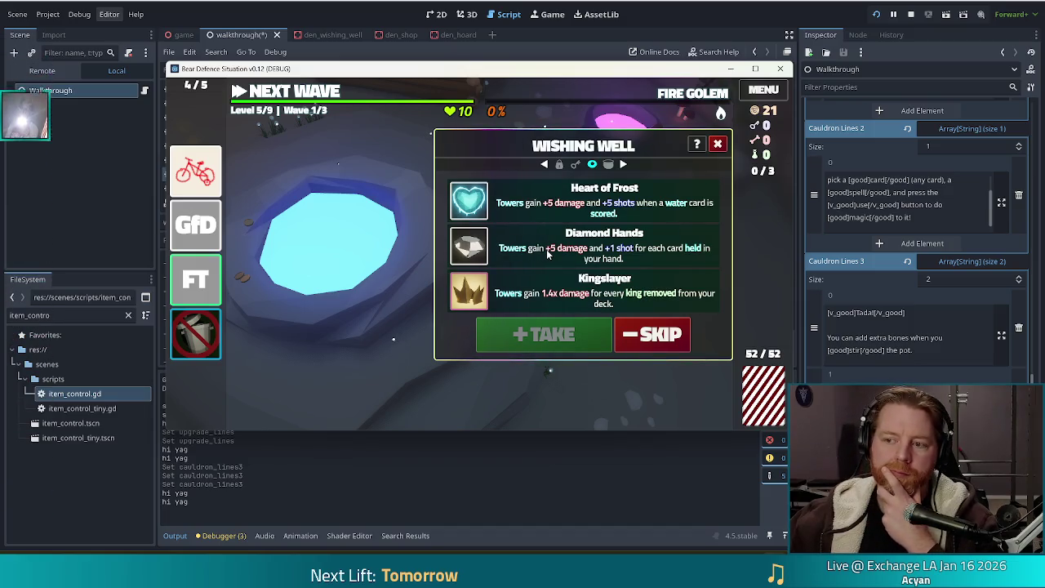
Take the Diamond Hands wish, move it into the second wish slot, and close the well.
{"action": "left_click", "coordinate": [549, 254]}
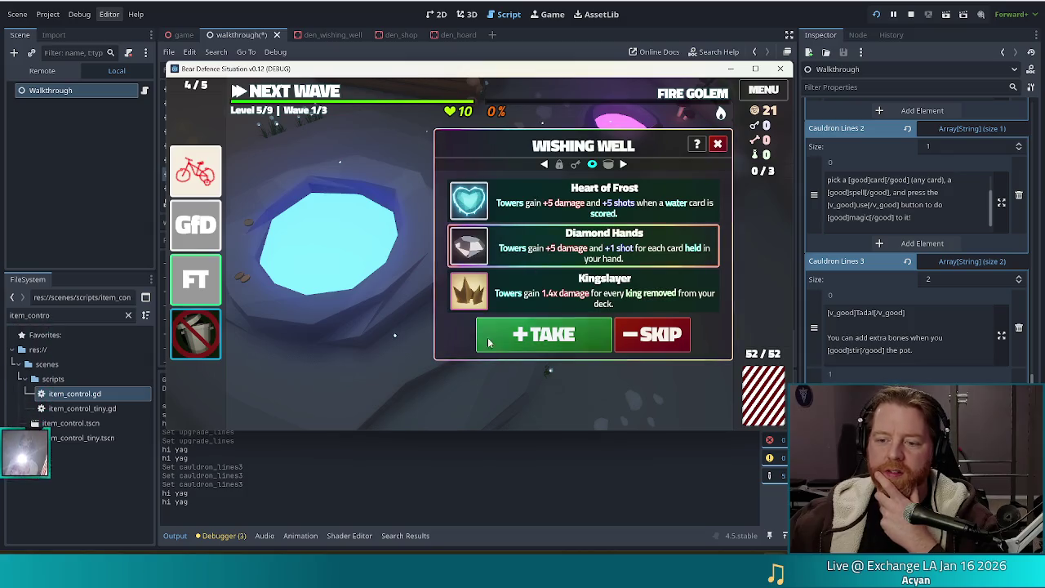
{"action": "left_click", "coordinate": [588, 334]}
{"action": "left_click_drag", "start_coordinate": [205, 371], "coordinate": [196, 199]}
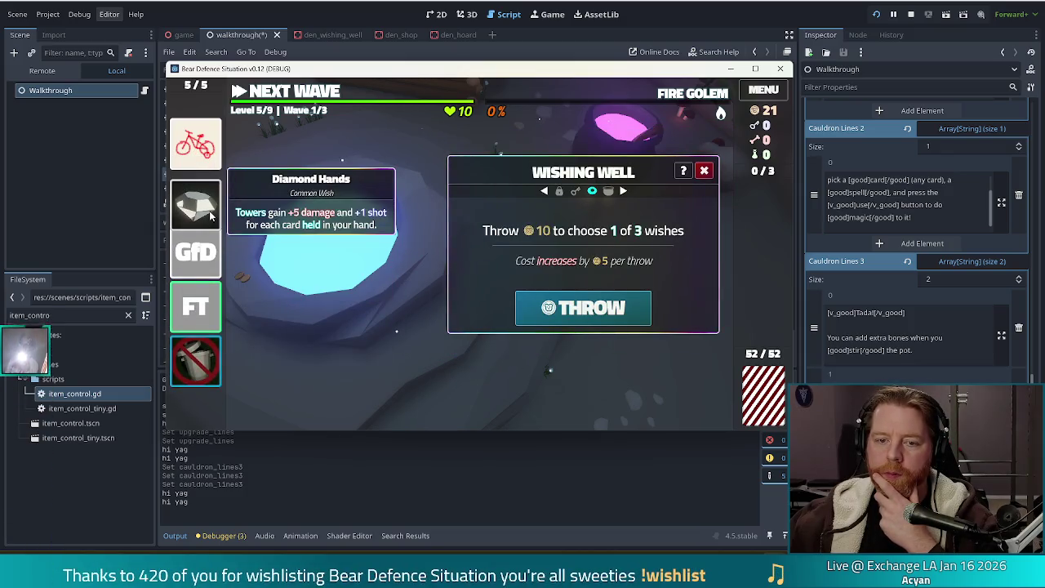
{"action": "mouse_move", "coordinate": [207, 149]}
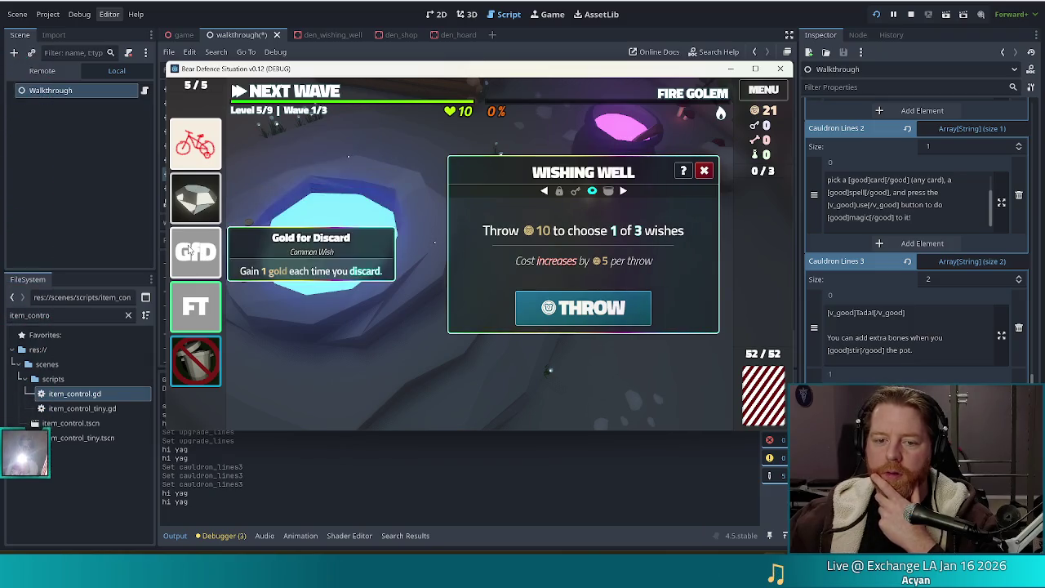
{"action": "mouse_move", "coordinate": [214, 237]}
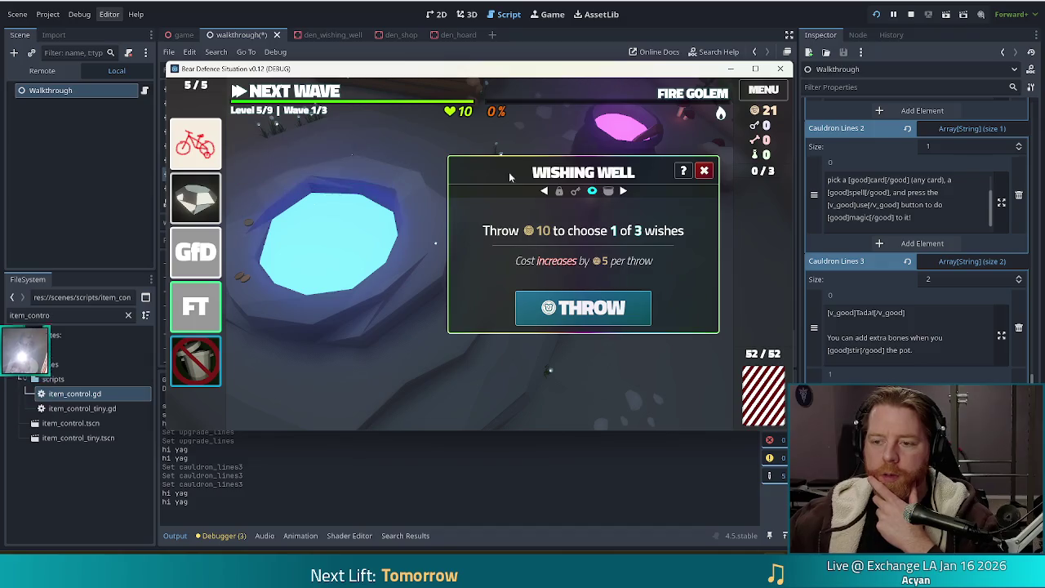
{"action": "left_click", "coordinate": [705, 171]}
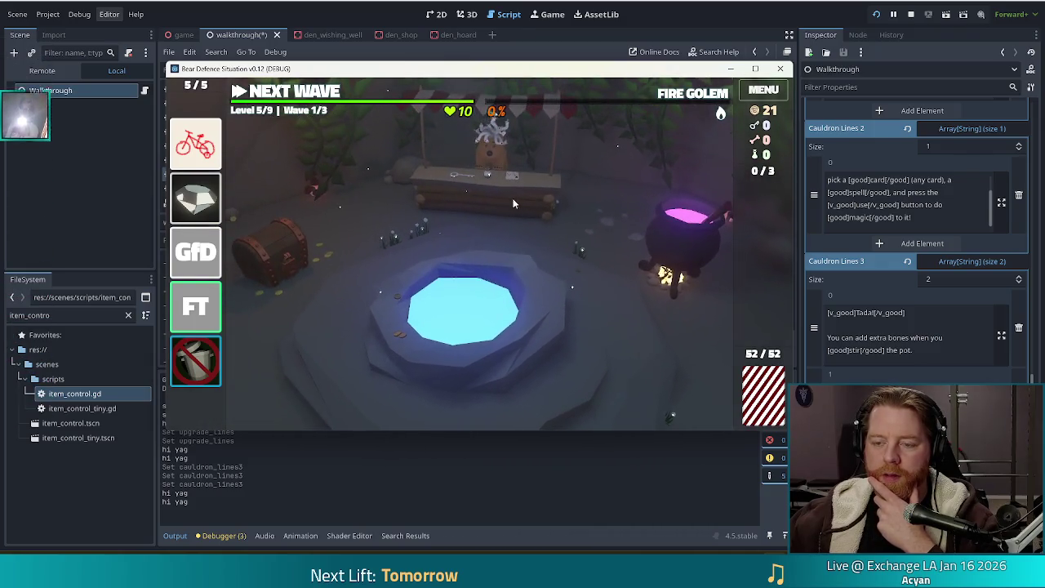
Check the shop stall again without buying, then go to the hoard chest.
{"action": "left_click", "coordinate": [513, 198]}
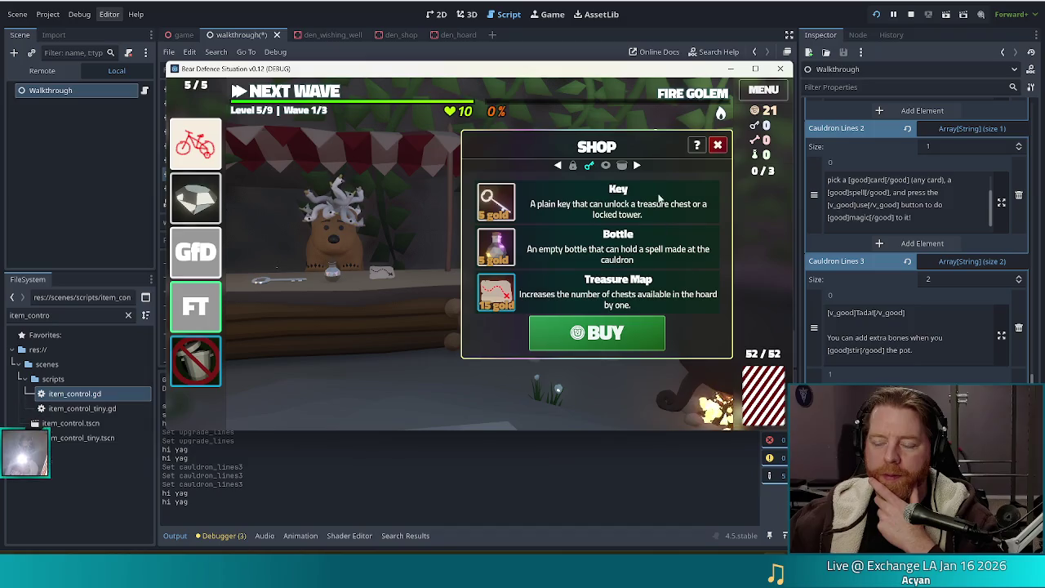
{"action": "left_click", "coordinate": [718, 146]}
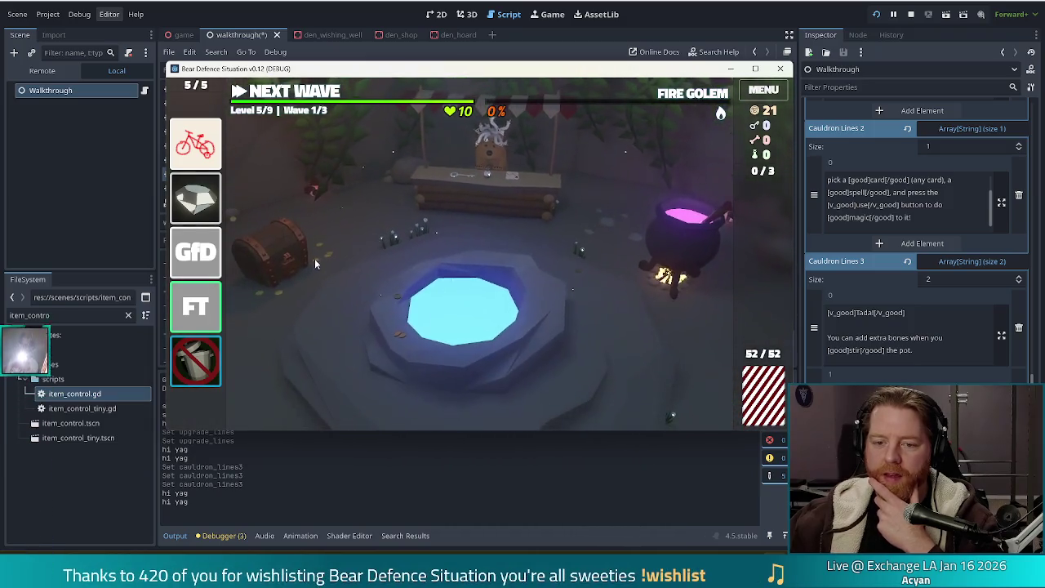
{"action": "left_click", "coordinate": [282, 247]}
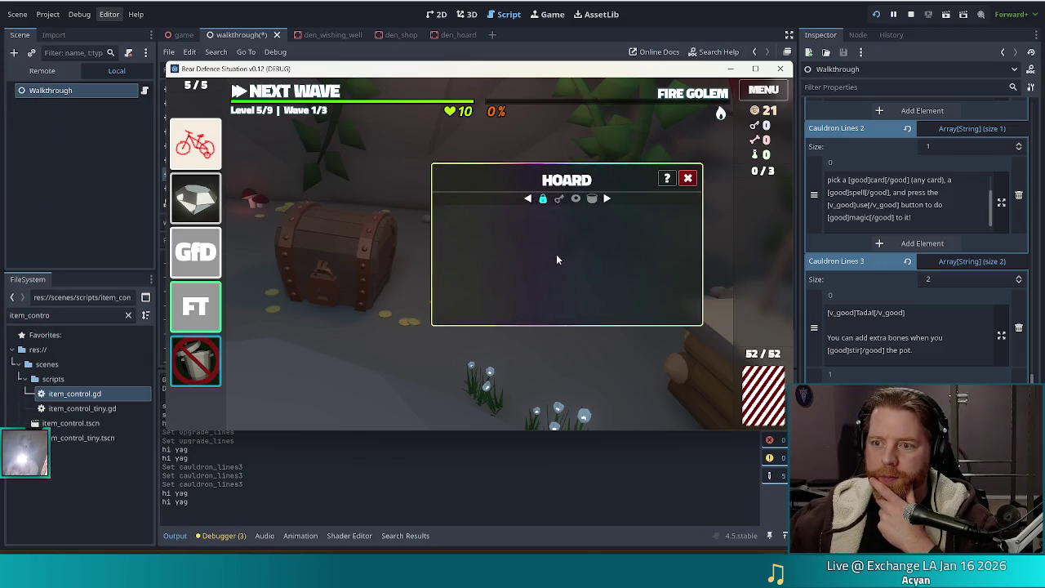
Close the empty hoard and return to the wishing well.
{"action": "left_click", "coordinate": [686, 178]}
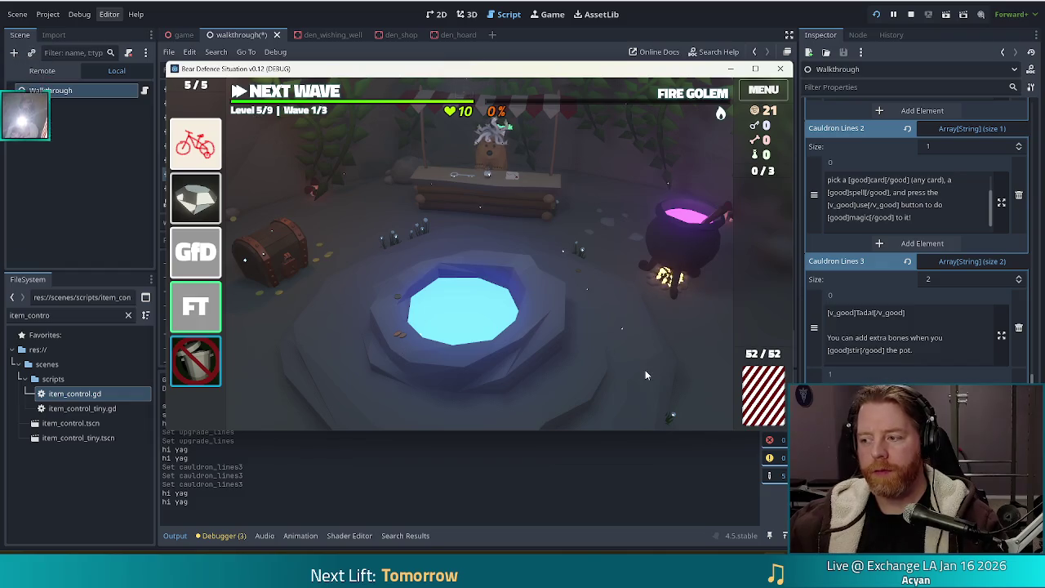
{"action": "left_click", "coordinate": [554, 346]}
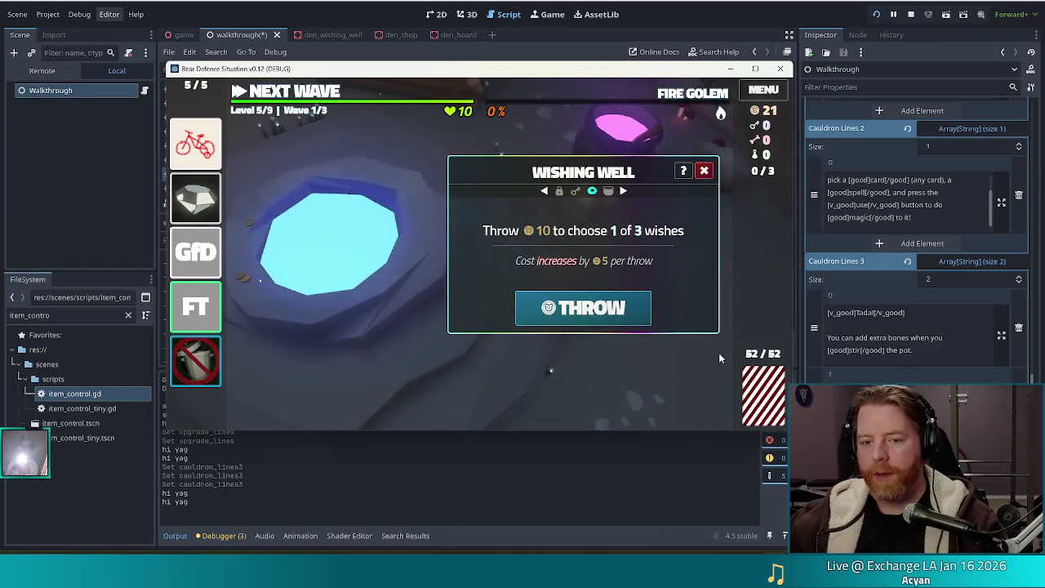
Spend 10 gold for three new wishes and discard the Gold for Discard wish.
{"action": "left_click", "coordinate": [619, 314]}
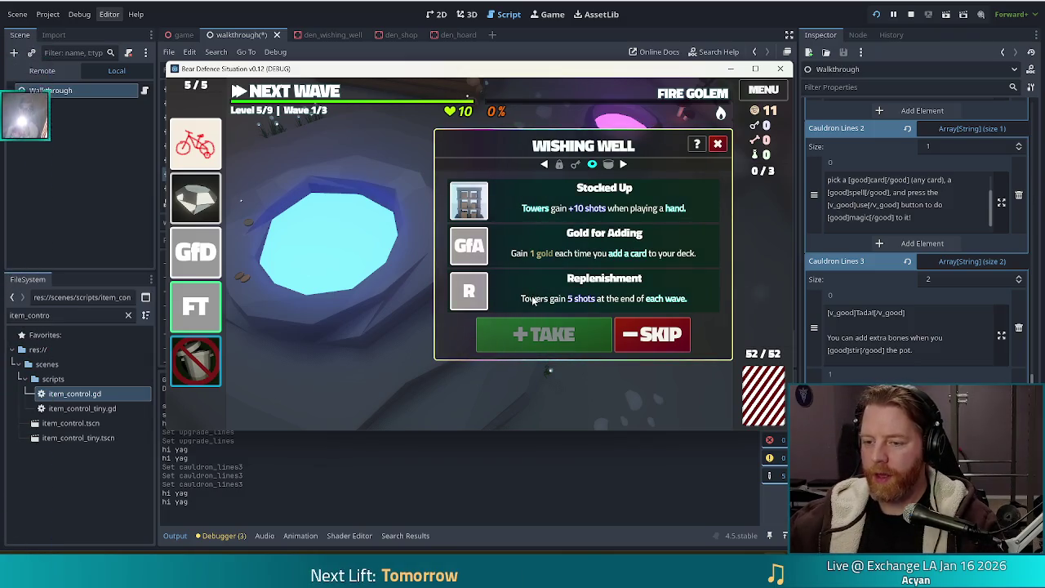
{"action": "left_click", "coordinate": [533, 301]}
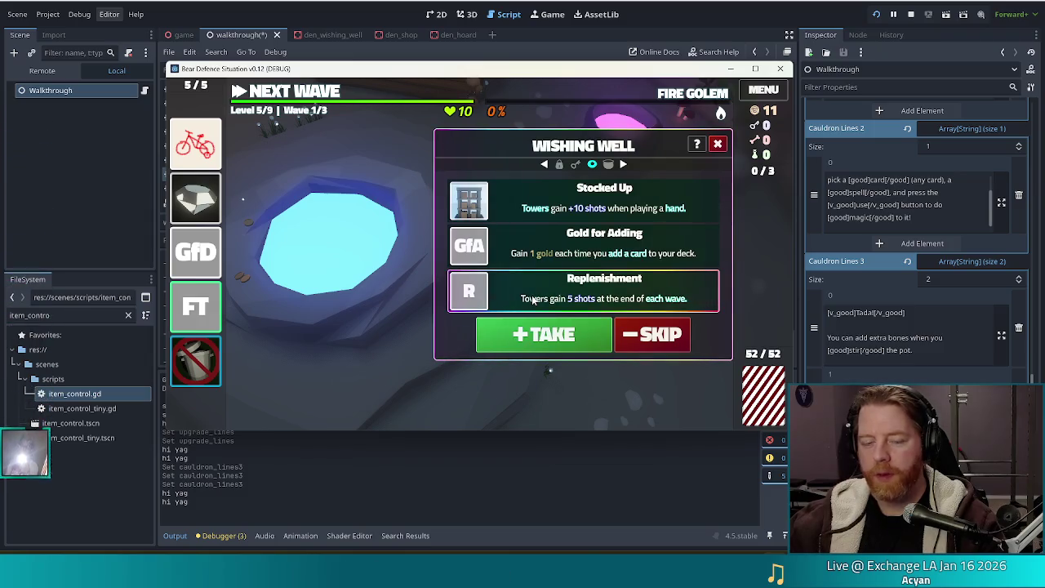
{"action": "left_click", "coordinate": [532, 300]}
{"action": "mouse_move", "coordinate": [286, 254]}
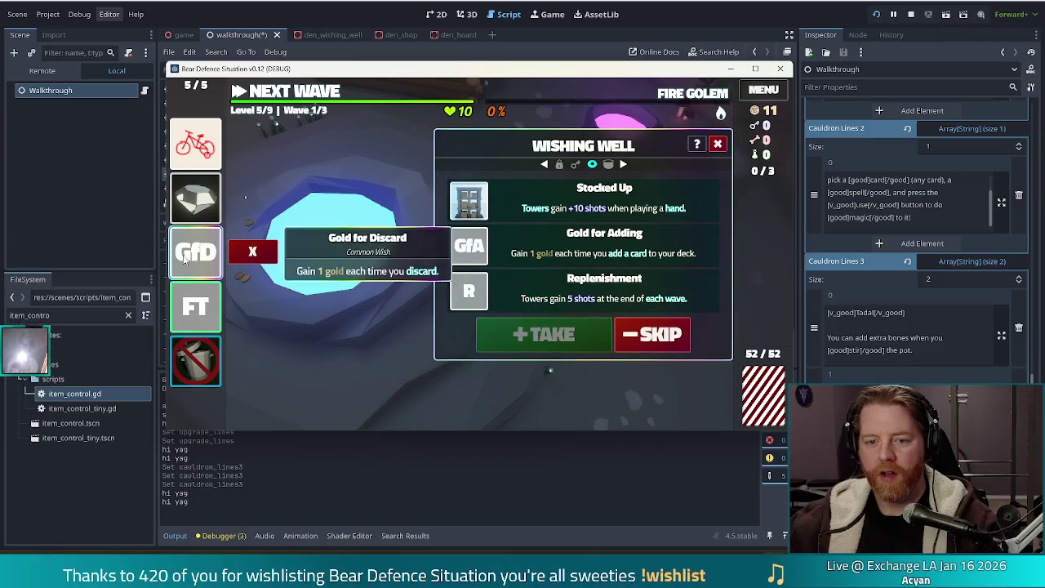
{"action": "left_click", "coordinate": [253, 252]}
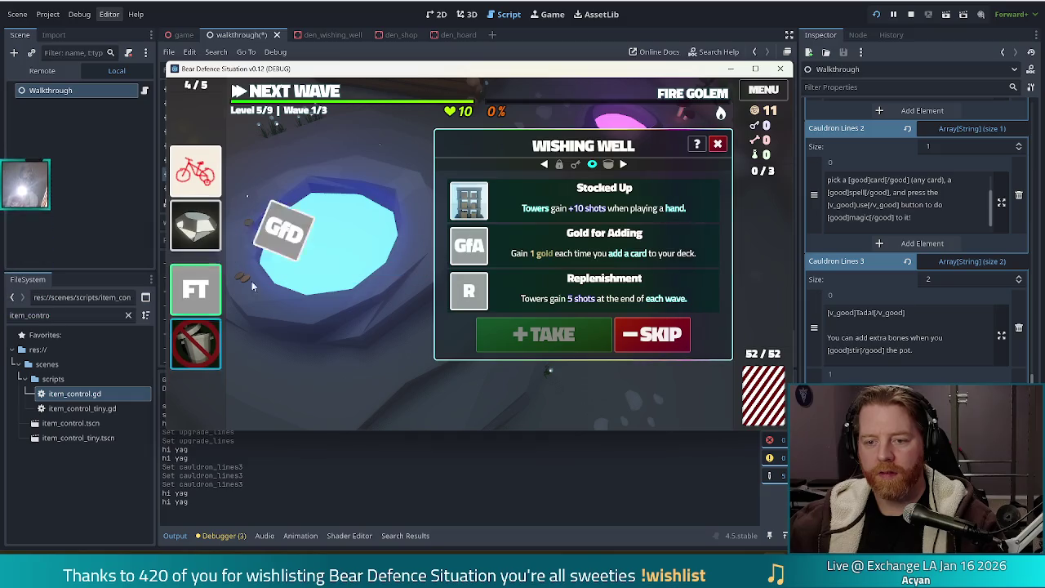
Take Replenishment into the second wish slot and leave the den for the level 5 map.
{"action": "left_click", "coordinate": [550, 284]}
{"action": "left_click", "coordinate": [547, 336]}
{"action": "mouse_move", "coordinate": [196, 365]}
{"action": "left_click_drag", "start_coordinate": [196, 365], "coordinate": [196, 199]}
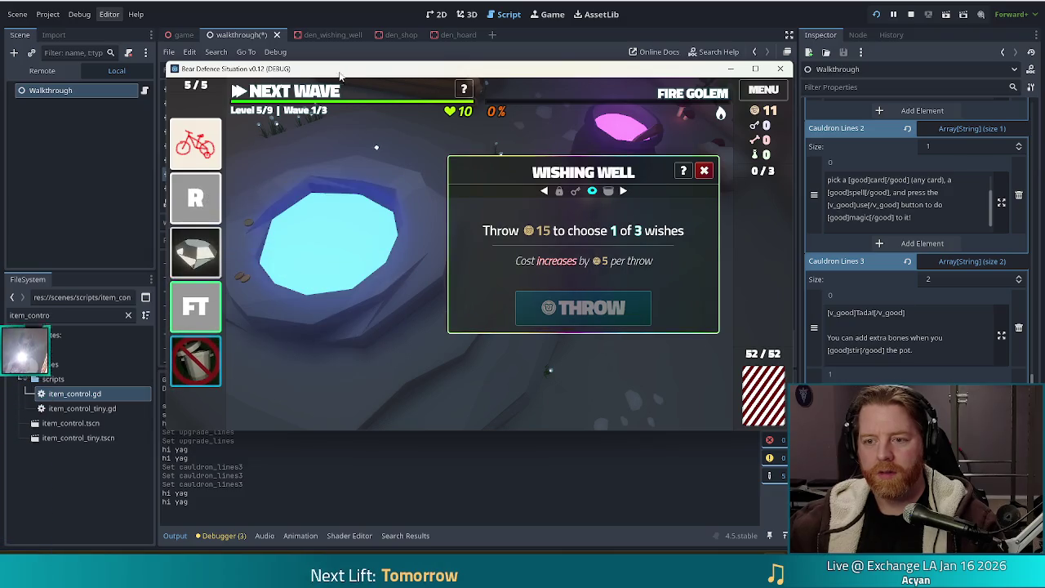
{"action": "left_click", "coordinate": [308, 96]}
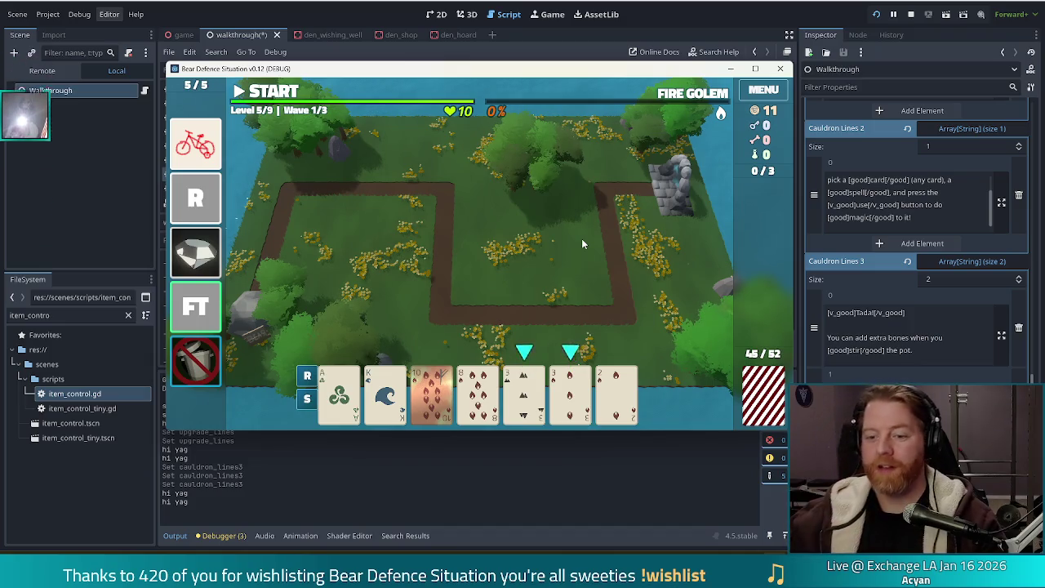
Play the 10 of Fire alone as a high card, dropping both 3s.
{"action": "left_click", "coordinate": [439, 400]}
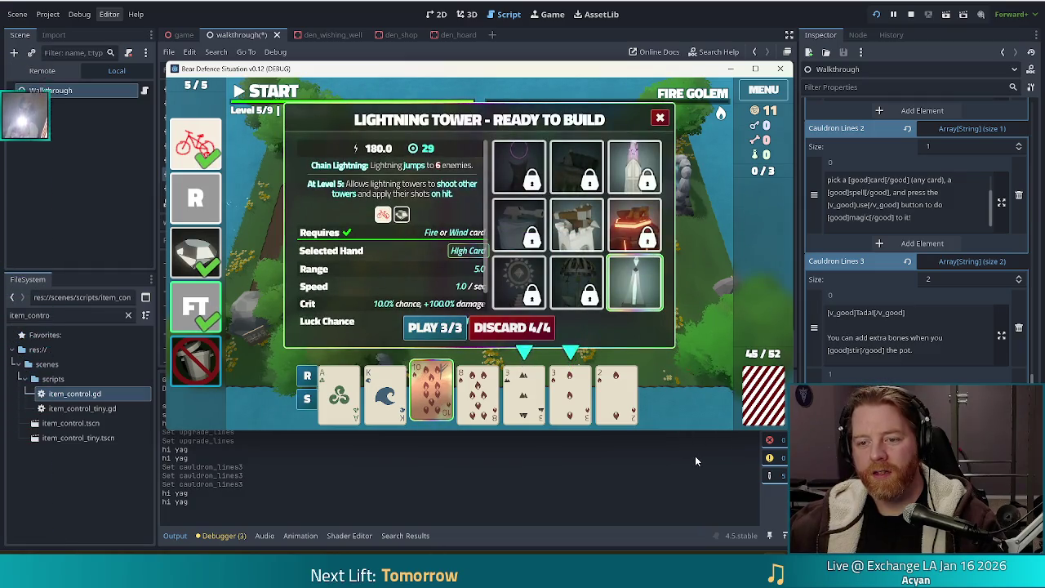
{"action": "left_click", "coordinate": [529, 398]}
{"action": "left_click", "coordinate": [570, 396]}
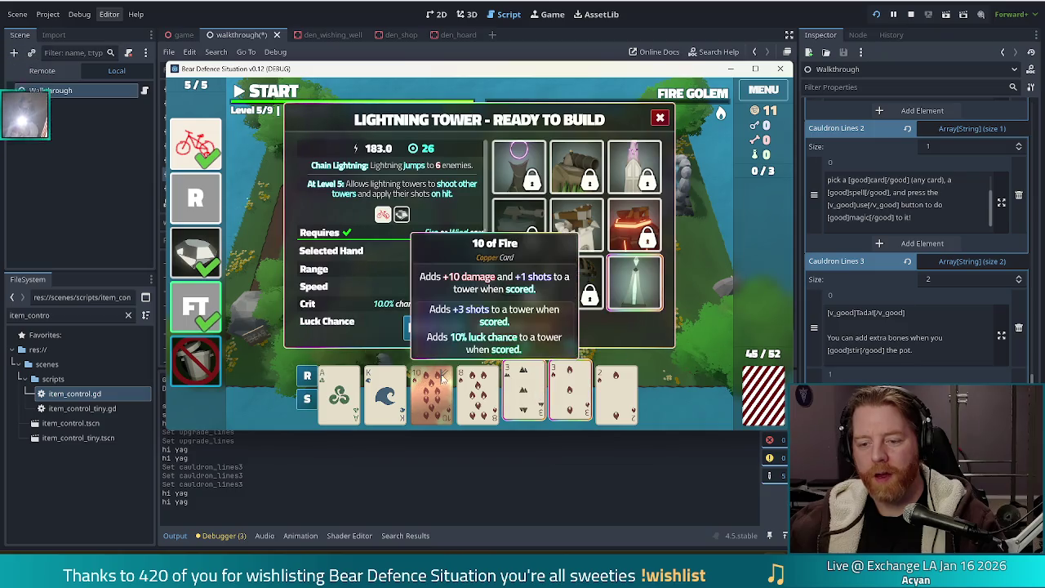
{"action": "left_click", "coordinate": [456, 410]}
{"action": "left_click", "coordinate": [441, 400]}
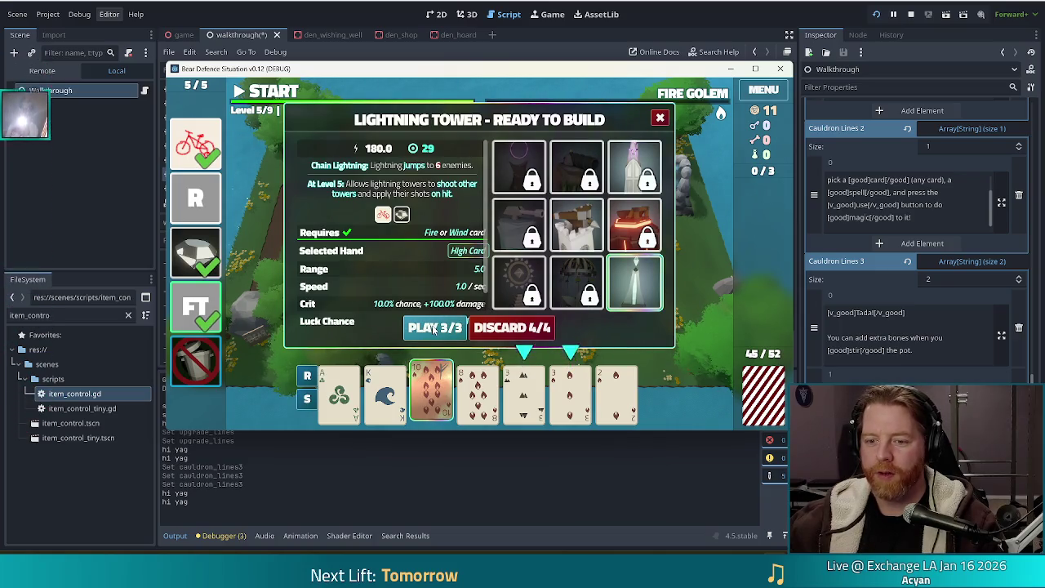
{"action": "left_click", "coordinate": [435, 328]}
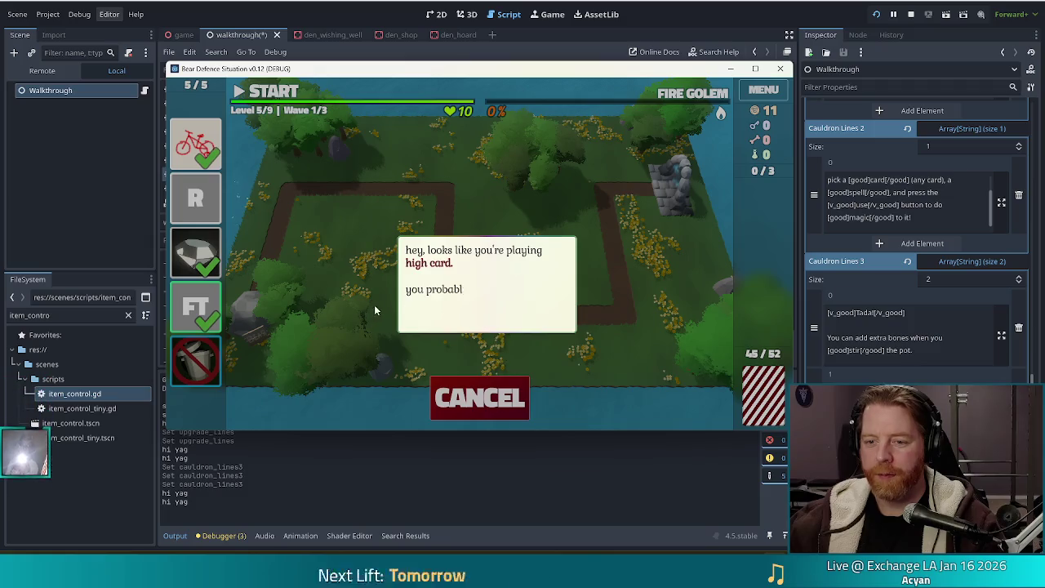
Dismiss the tutorial tip and place the Lightning Tower at the map centre.
{"action": "left_click", "coordinate": [607, 284]}
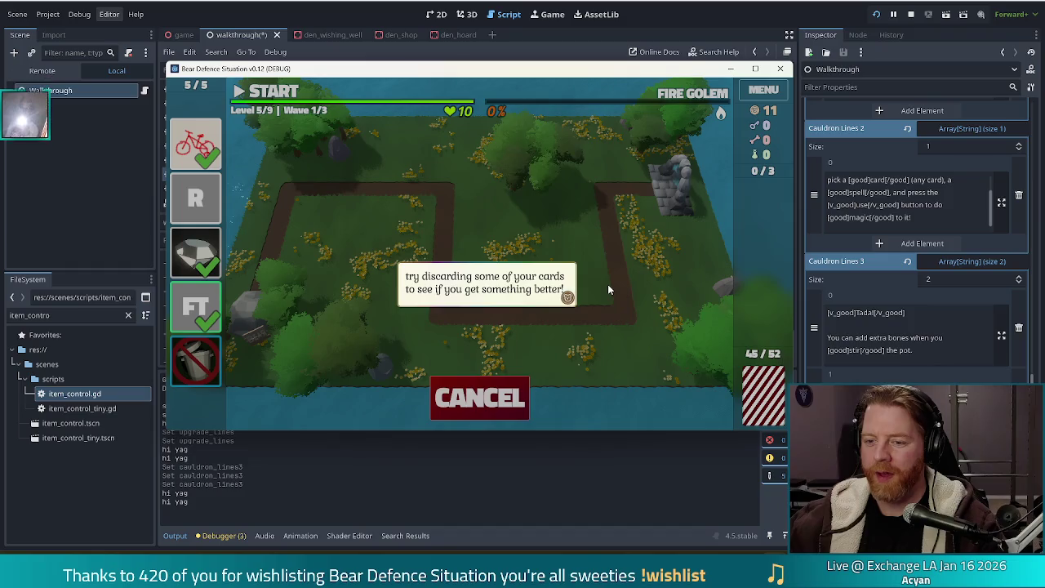
{"action": "left_click", "coordinate": [607, 284]}
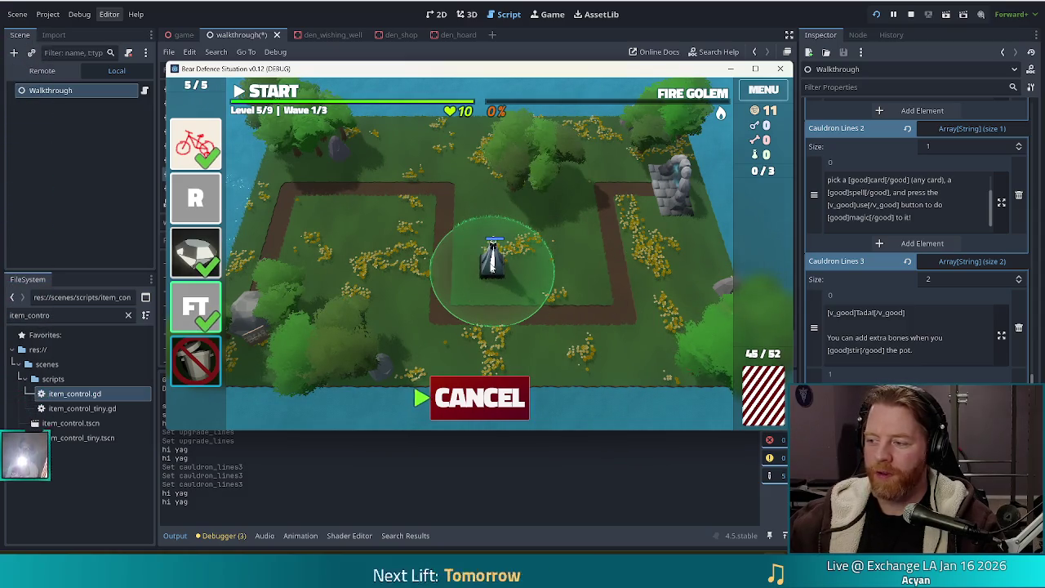
{"action": "left_click", "coordinate": [495, 261]}
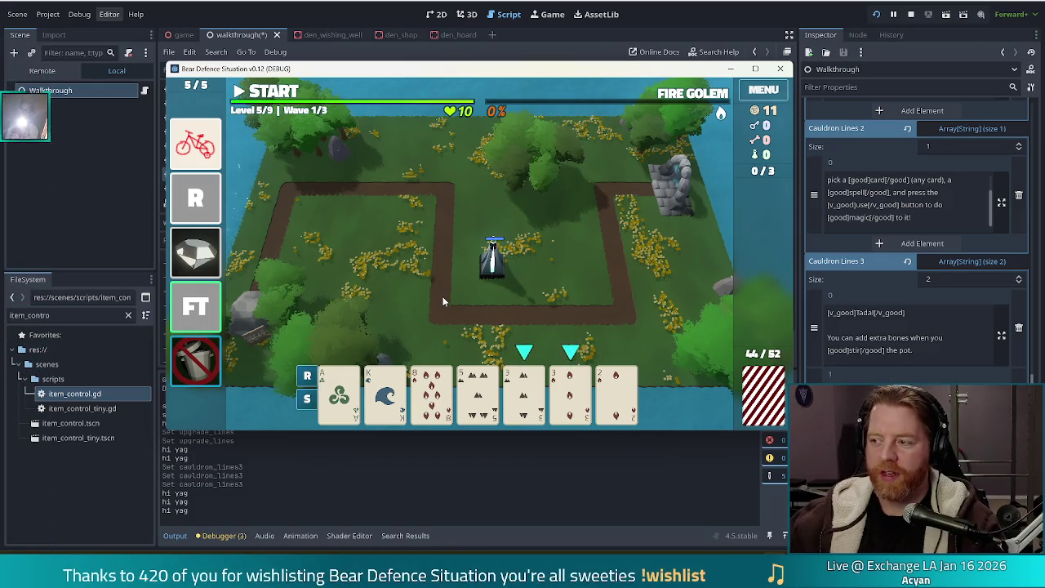
Run waves 1 and 2 of level 5, dismissing each wave summary.
{"action": "left_click", "coordinate": [246, 90]}
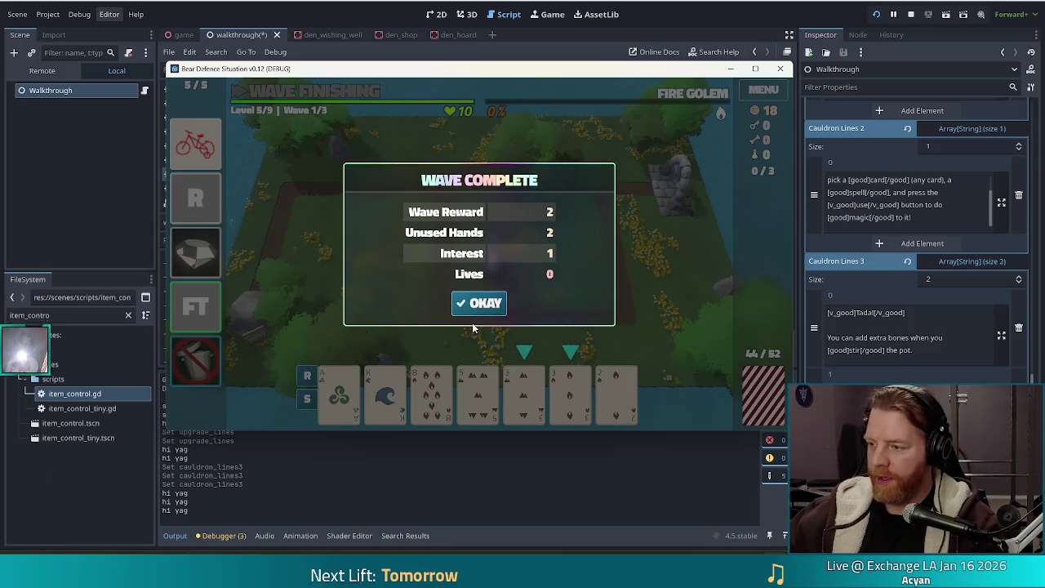
{"action": "left_click", "coordinate": [486, 304]}
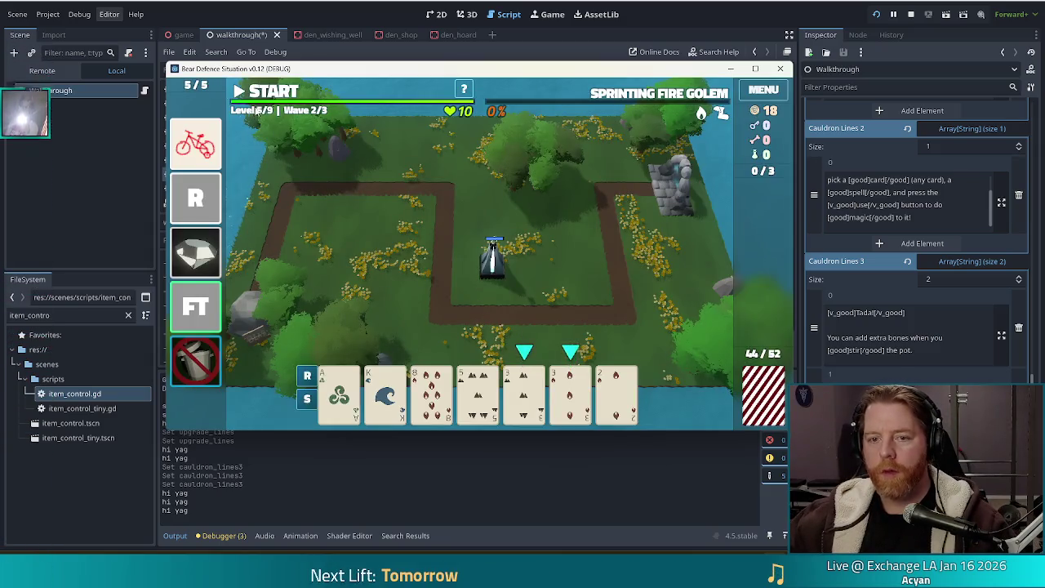
{"action": "left_click", "coordinate": [260, 92]}
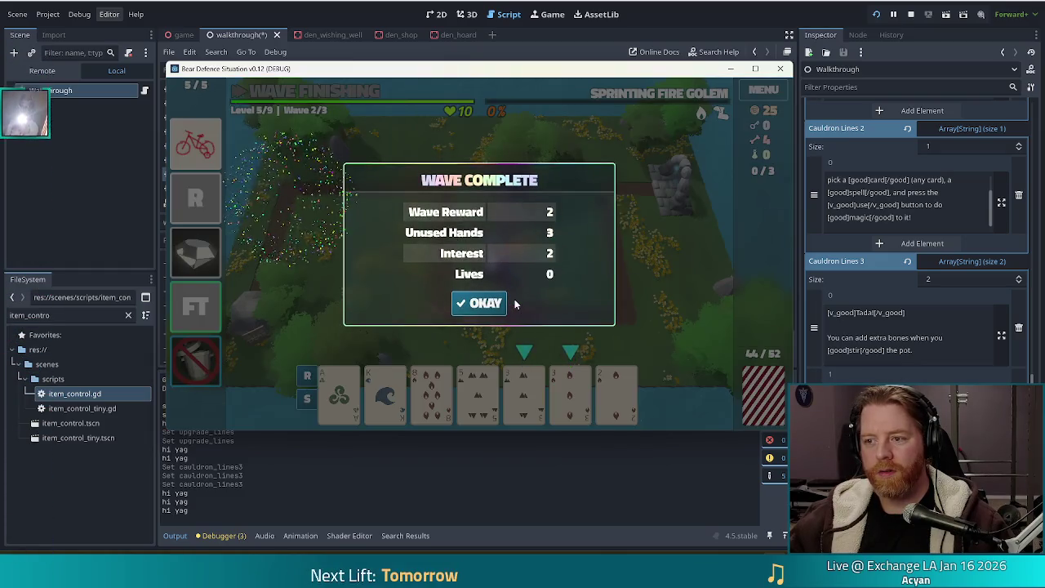
{"action": "left_click", "coordinate": [482, 303]}
Start wave 3, pause it, and play selected cards for another Lightning Tower.
{"action": "left_click", "coordinate": [269, 93]}
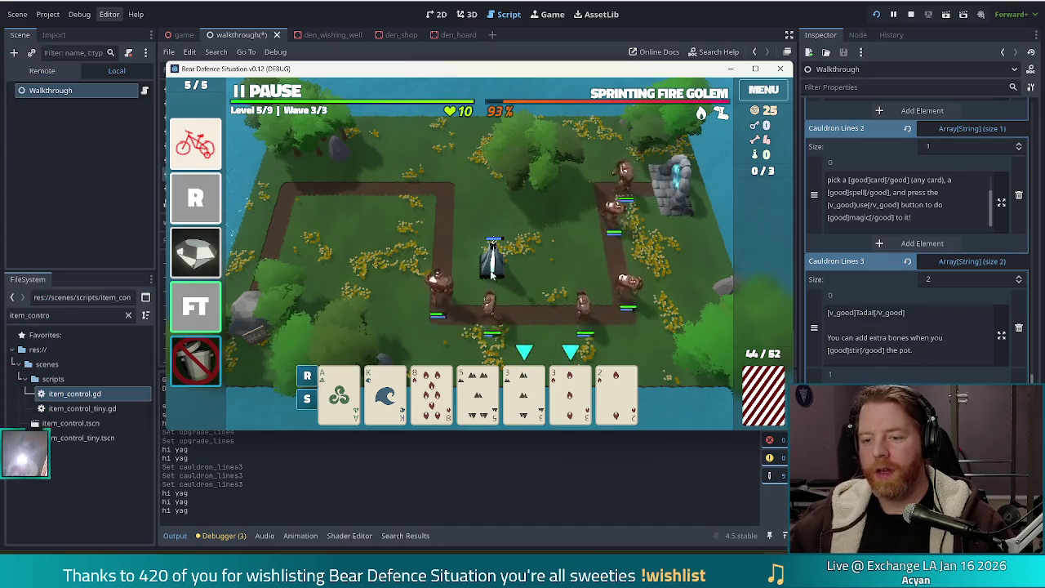
{"action": "left_click", "coordinate": [268, 92]}
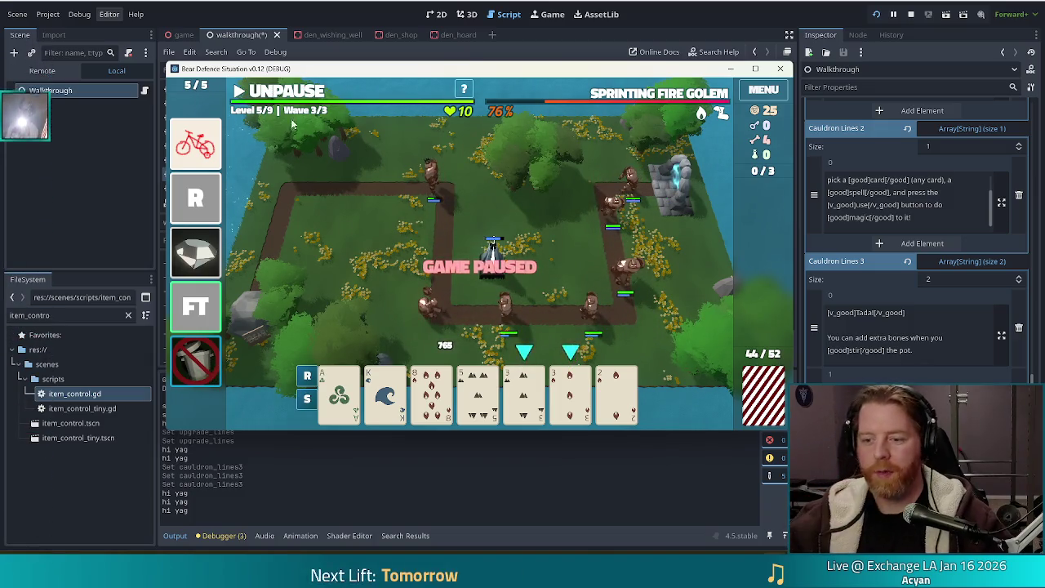
{"action": "left_click", "coordinate": [523, 384]}
{"action": "left_click", "coordinate": [433, 327]}
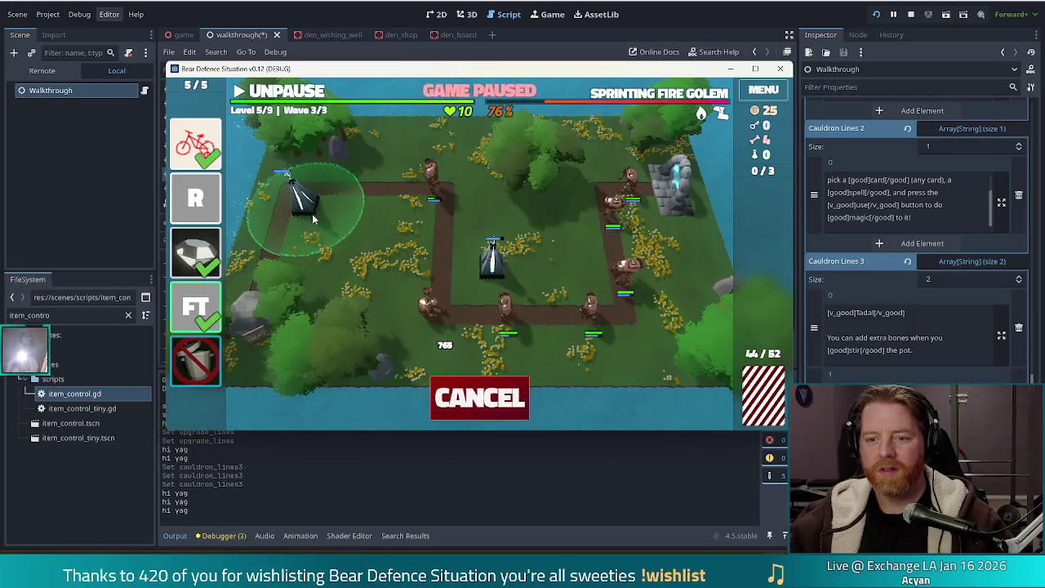
Place the second Lightning Tower, resume wave 3, and accept the wave results.
{"action": "left_click", "coordinate": [313, 219]}
{"action": "key", "text": "space"}
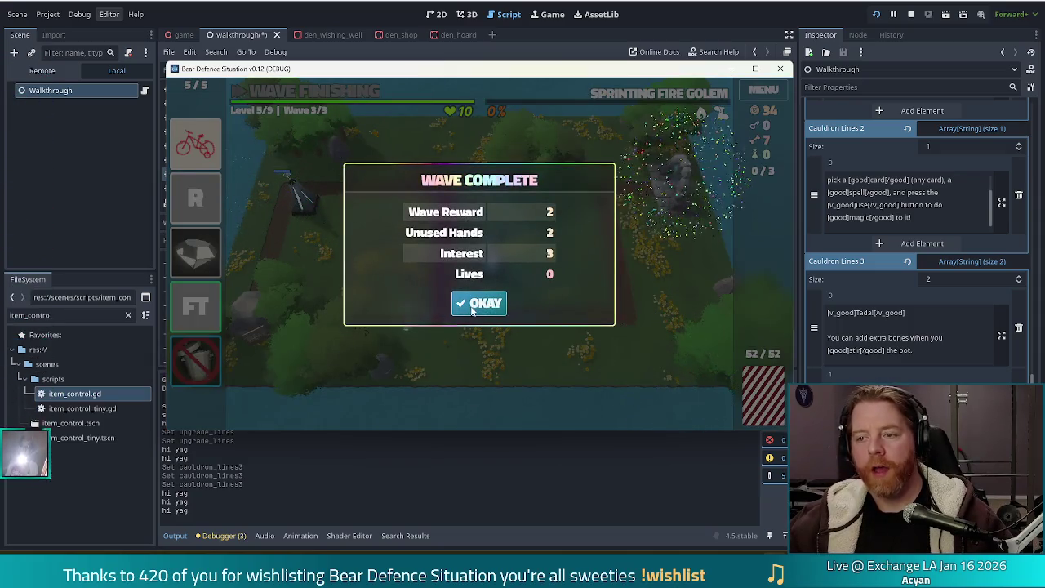
{"action": "left_click", "coordinate": [479, 306]}
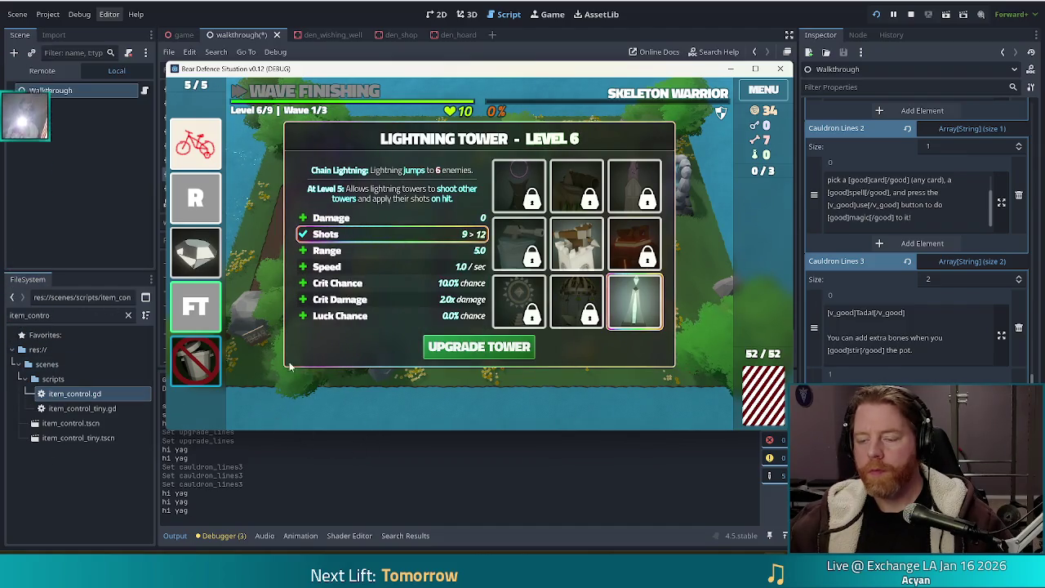
Buy the Lightning Tower shots upgrade from 9 to 12.
{"action": "left_click", "coordinate": [481, 347]}
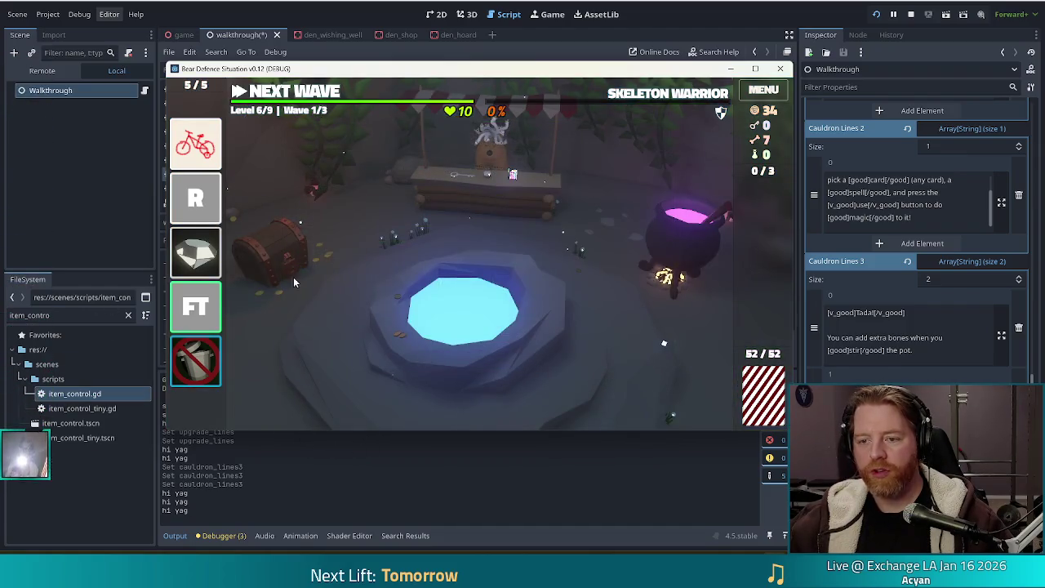
{"action": "mouse_move", "coordinate": [725, 114]}
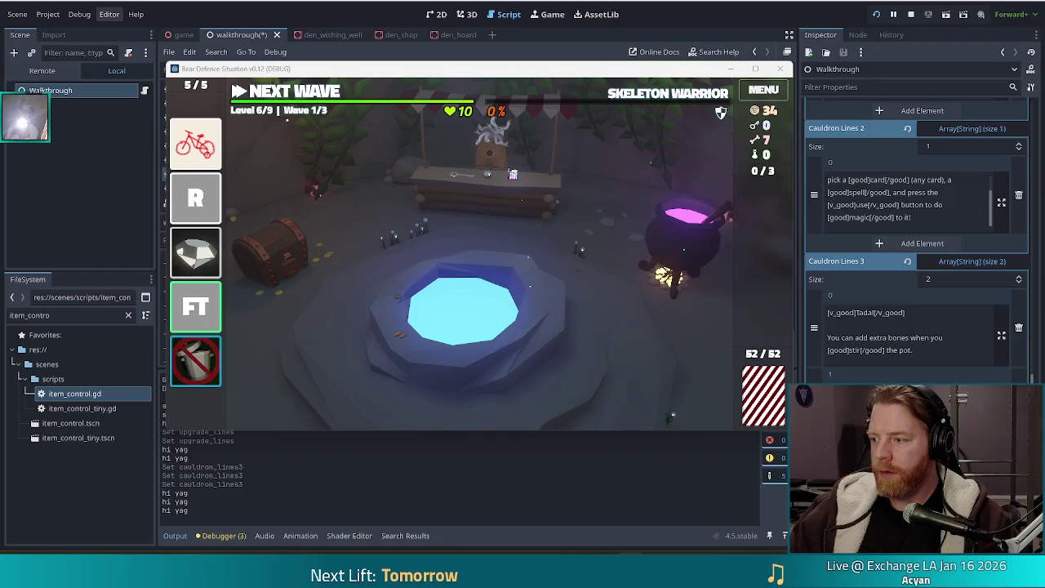
Buy the 15-gold Corgi Companion from the shop, leaving 19 gold, then bring up the wishing well.
{"action": "left_click", "coordinate": [504, 207]}
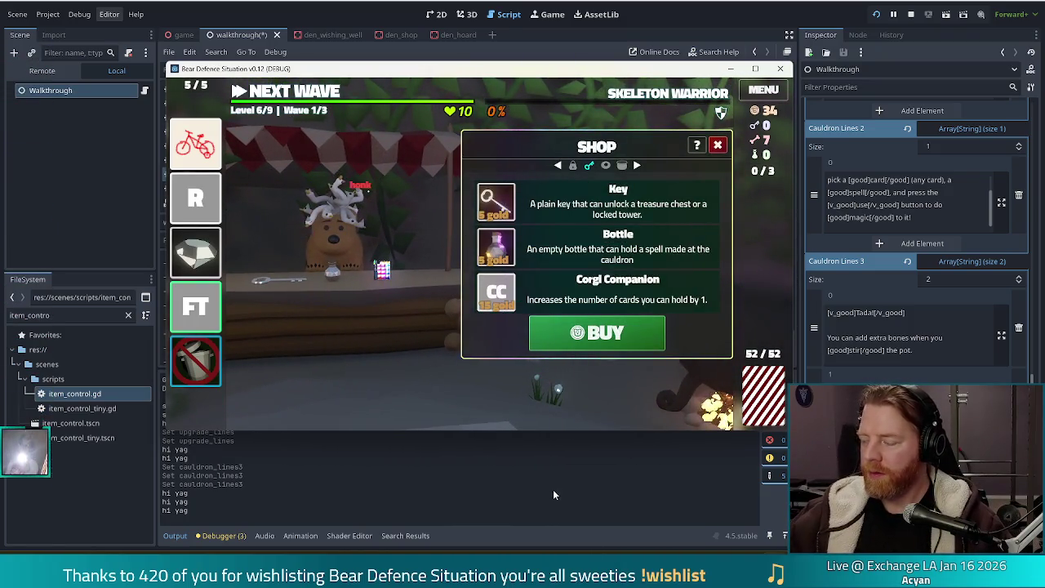
{"action": "left_click", "coordinate": [718, 145]}
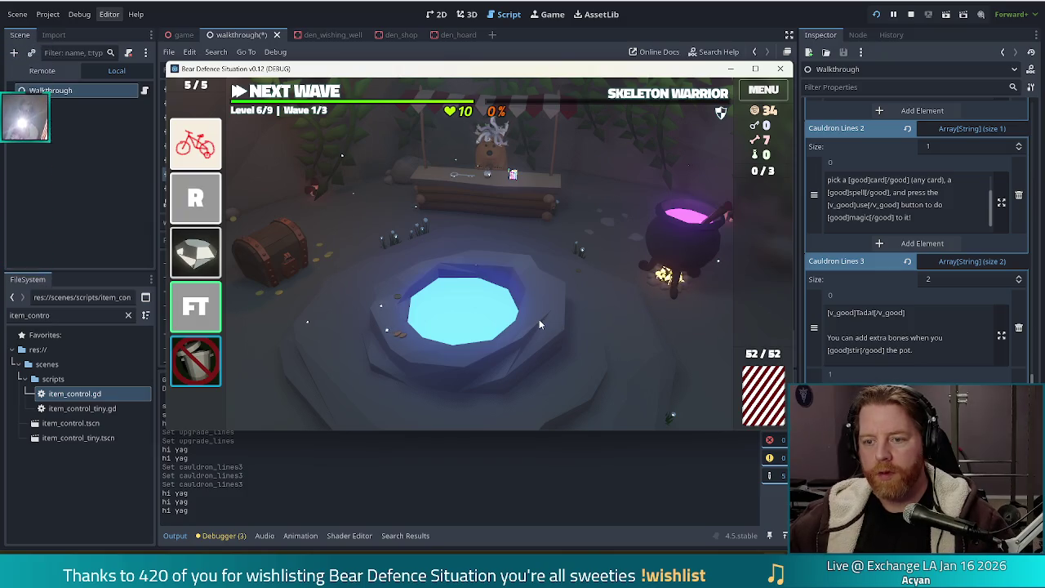
{"action": "left_click", "coordinate": [542, 189]}
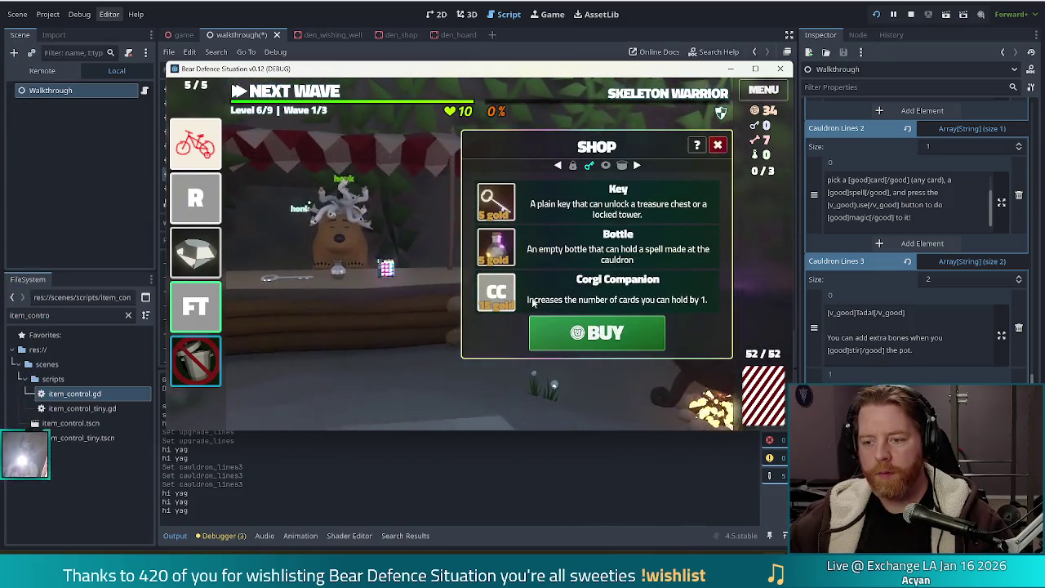
{"action": "left_click", "coordinate": [718, 145]}
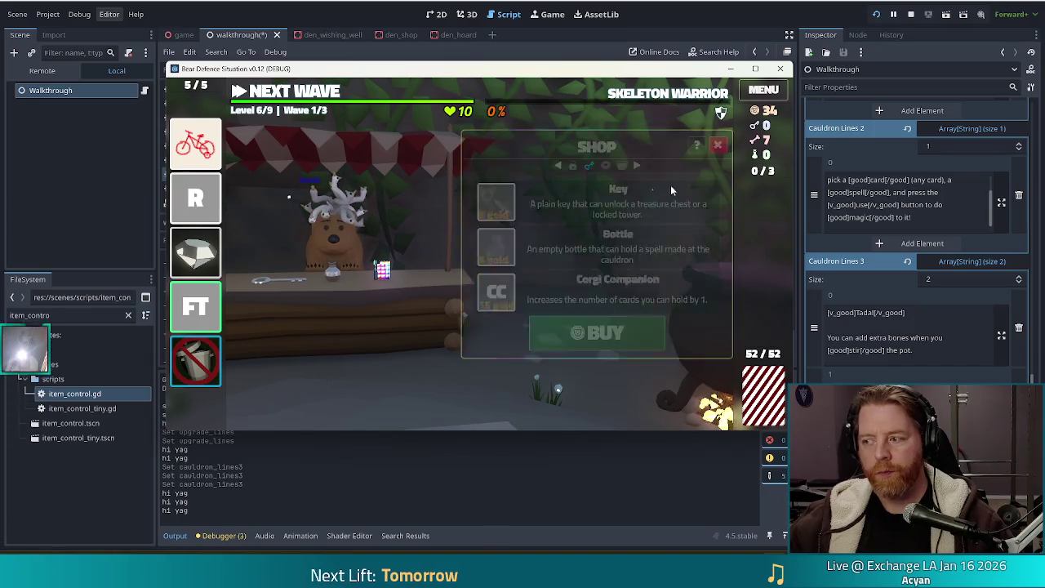
{"action": "left_click", "coordinate": [519, 195]}
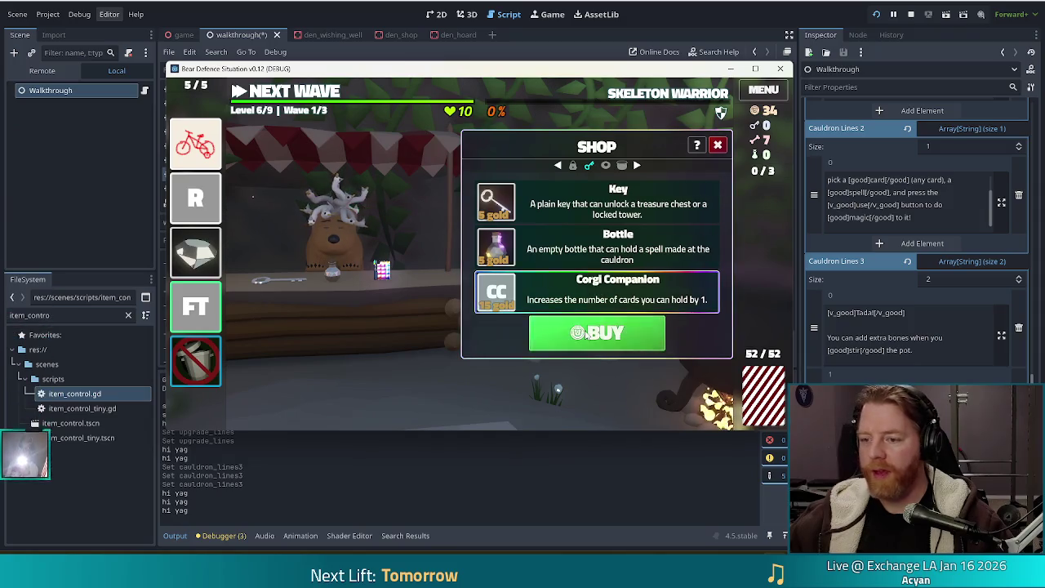
{"action": "left_click", "coordinate": [582, 331]}
{"action": "left_click", "coordinate": [717, 144]}
{"action": "left_click", "coordinate": [609, 318]}
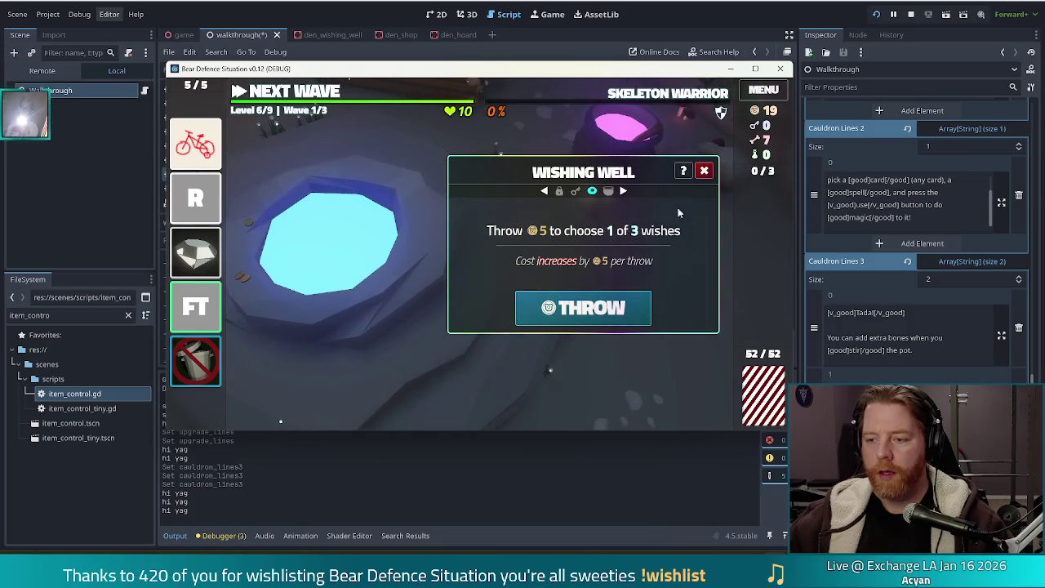
Throw a 5-gold wish, discard the bicycle, and take Lucky Shot, leaving 14 gold.
{"action": "left_click", "coordinate": [625, 310]}
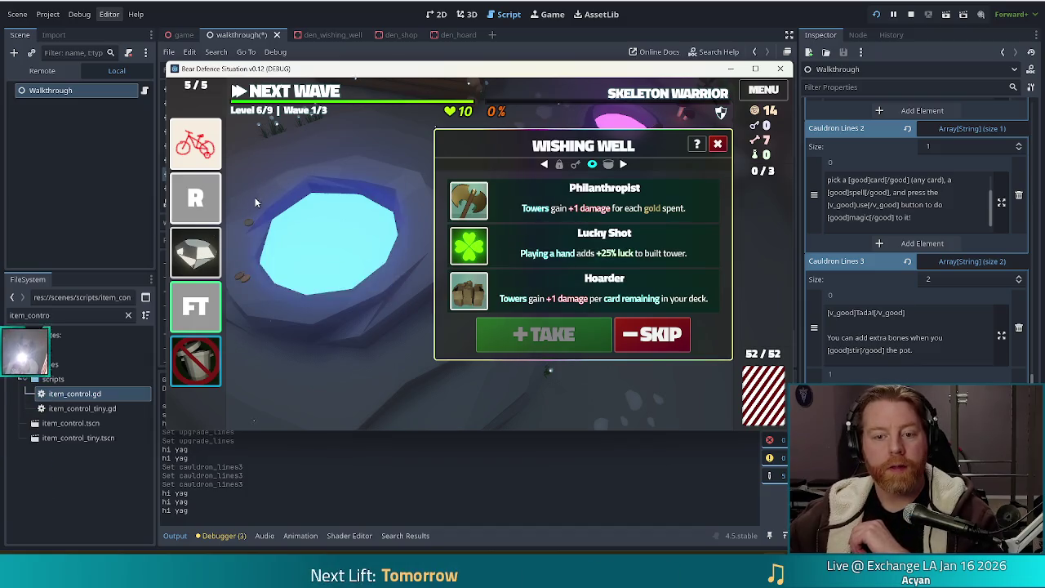
{"action": "left_click", "coordinate": [208, 147]}
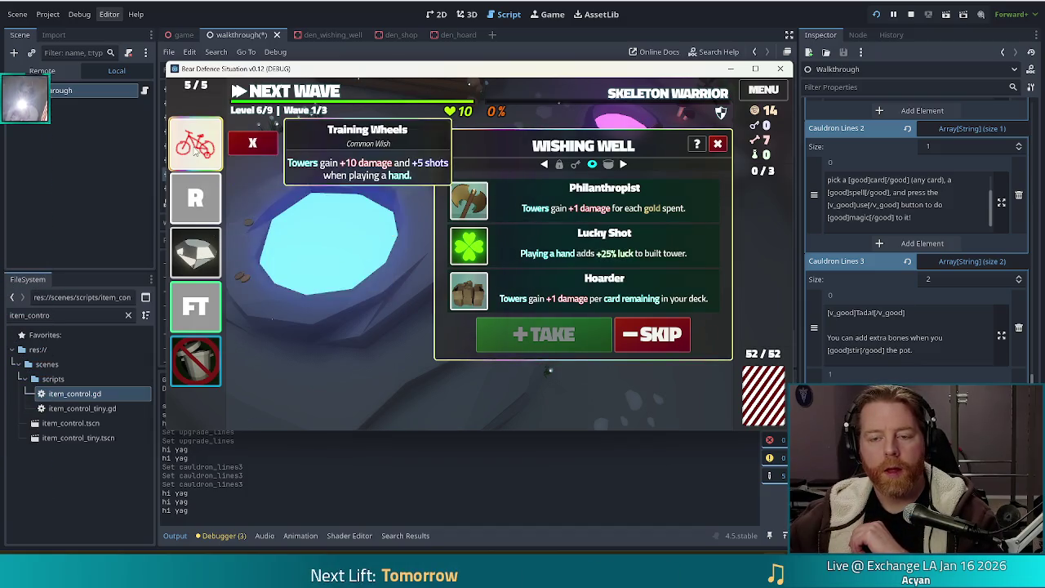
{"action": "left_click", "coordinate": [254, 143]}
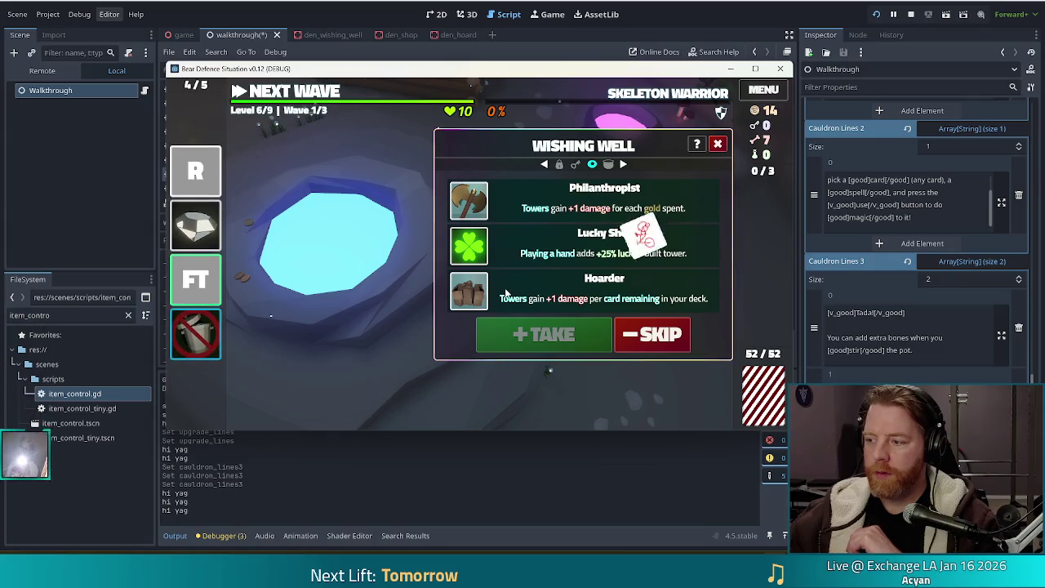
{"action": "left_click", "coordinate": [513, 253]}
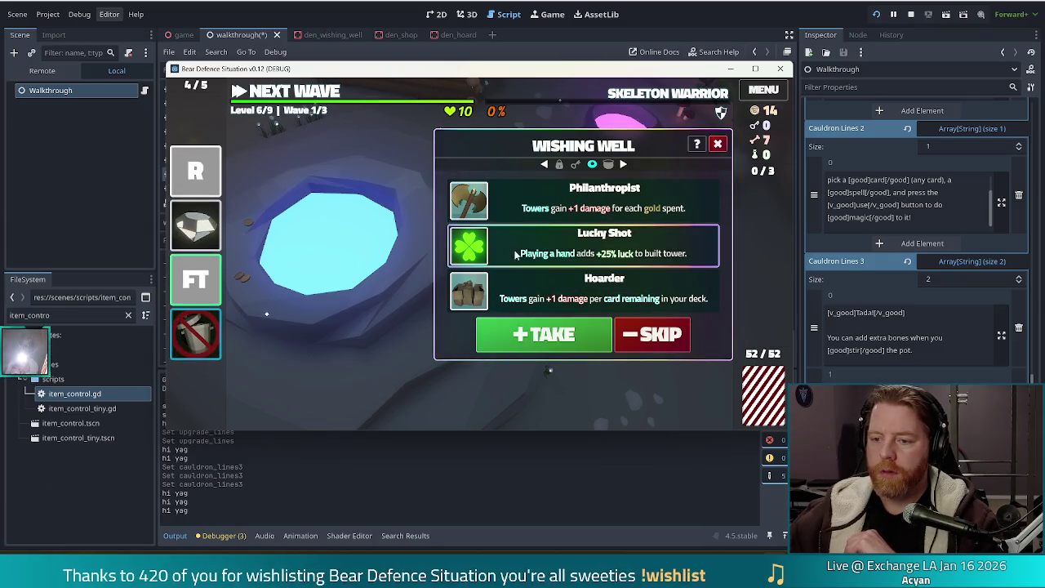
{"action": "left_click", "coordinate": [520, 336]}
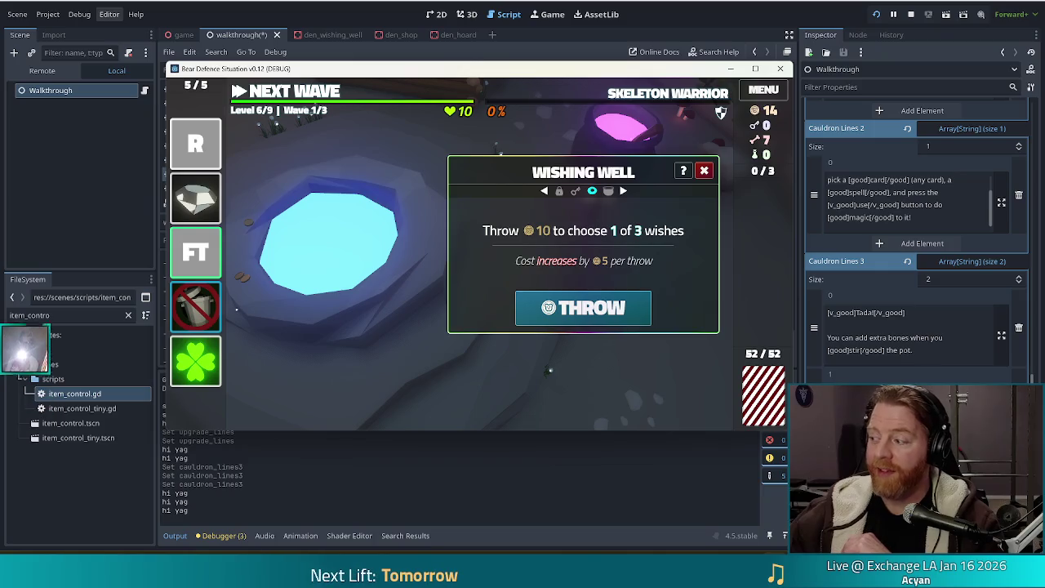
{"action": "left_click", "coordinate": [706, 171]}
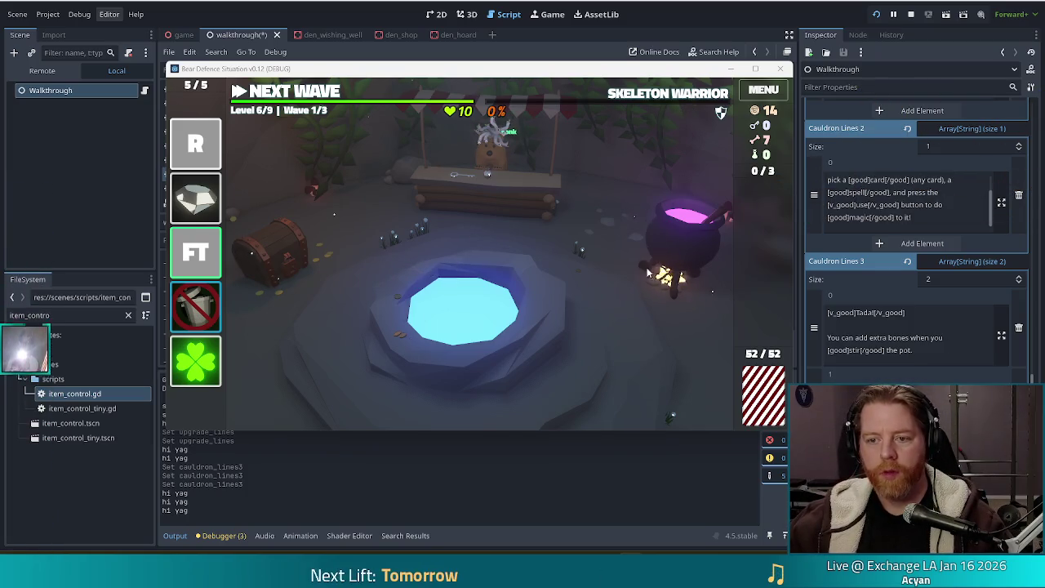
Add a bone to the cauldron and stir to reveal a rare spell set.
{"action": "left_click", "coordinate": [678, 252]}
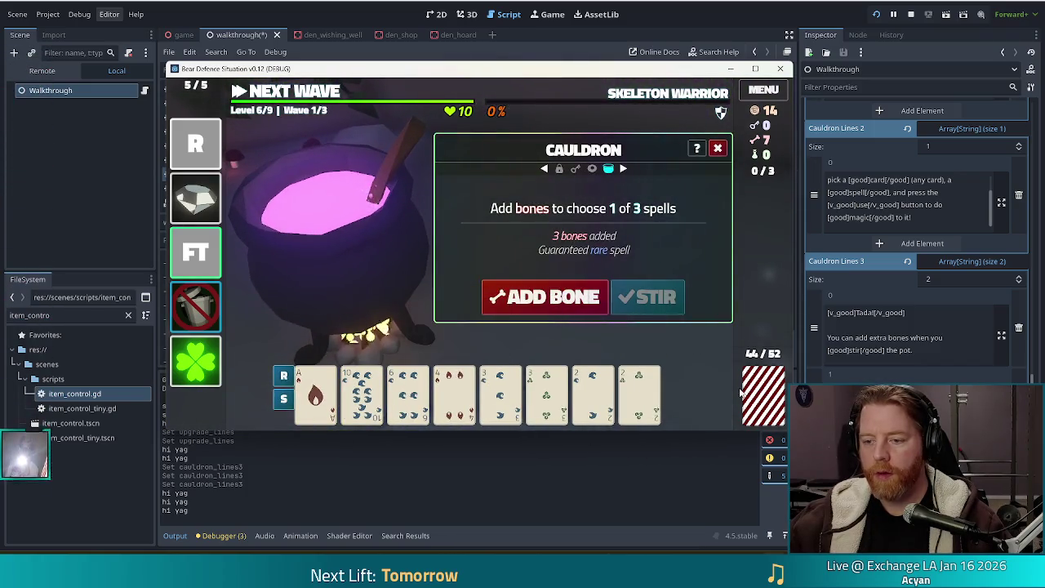
{"action": "left_click", "coordinate": [514, 293]}
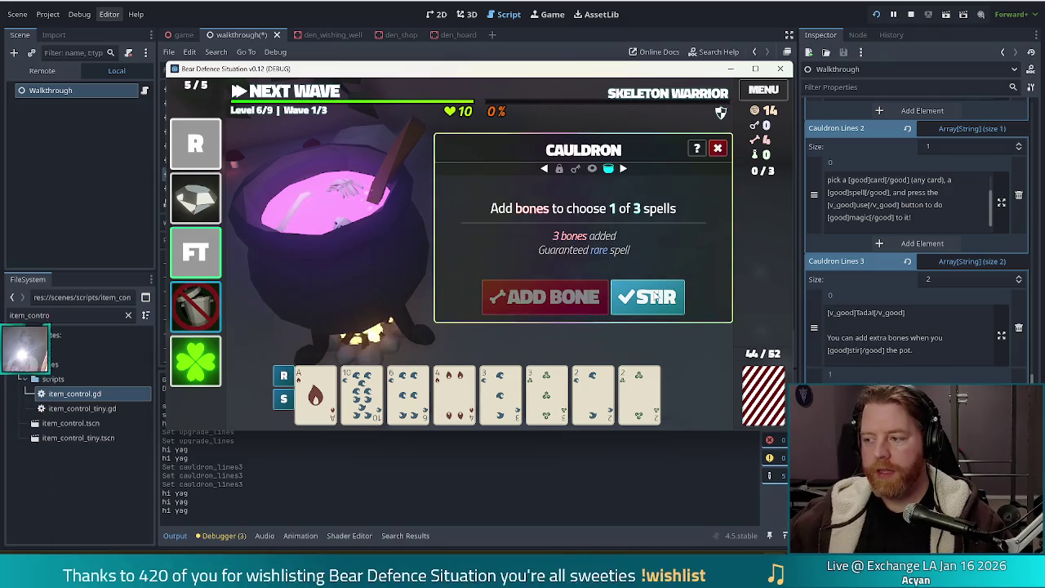
{"action": "left_click", "coordinate": [654, 296]}
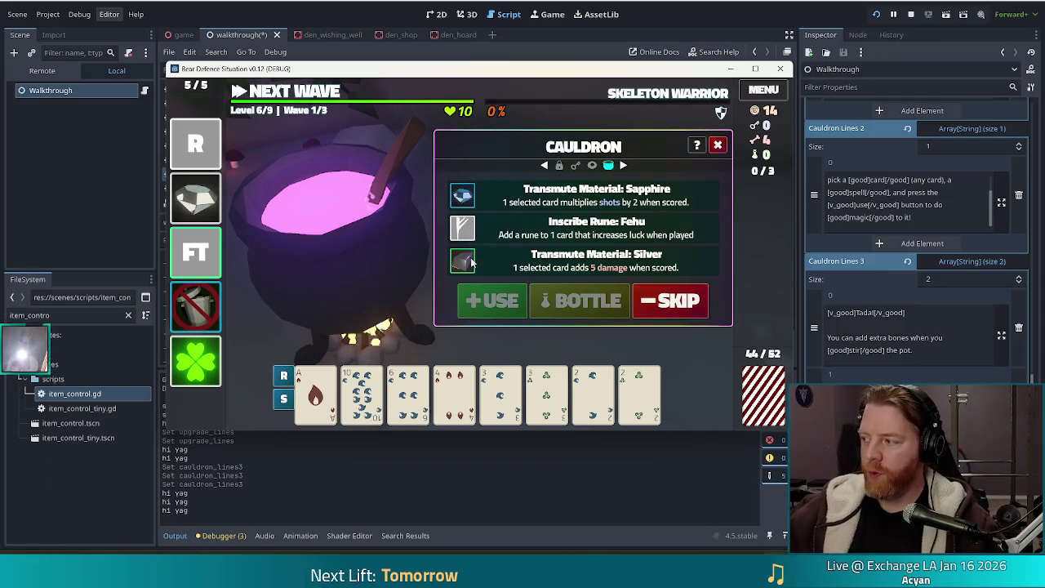
Use Inscribe Rune: Fehu on the Ace of Fire card.
{"action": "left_click", "coordinate": [523, 200]}
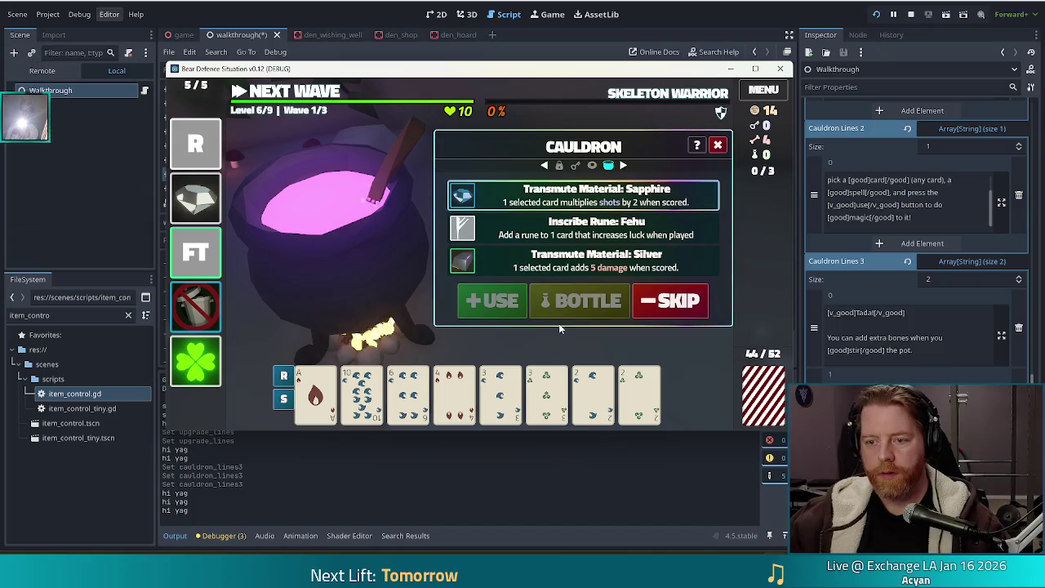
{"action": "left_click", "coordinate": [315, 393]}
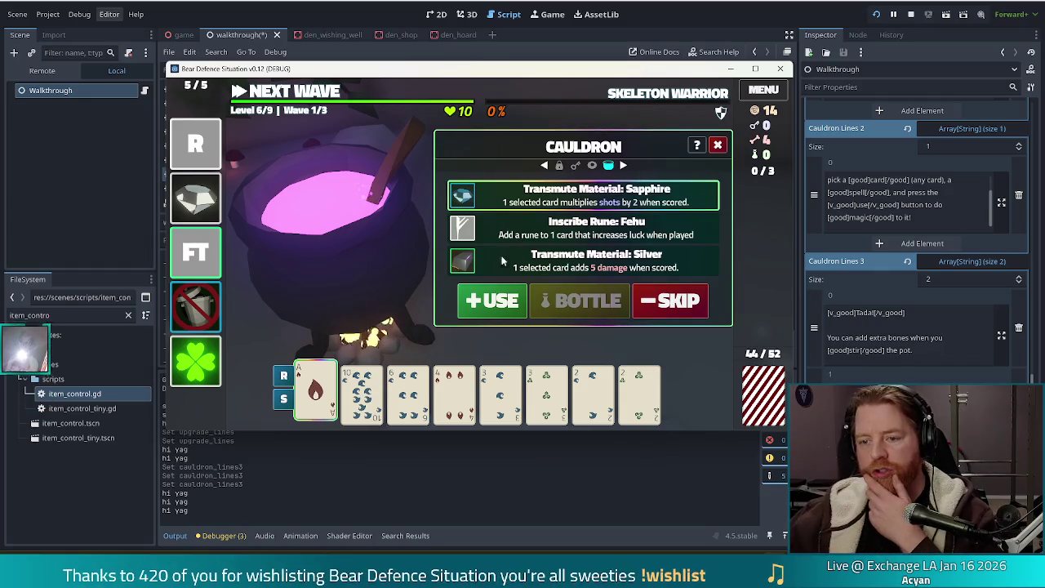
{"action": "left_click", "coordinate": [515, 235]}
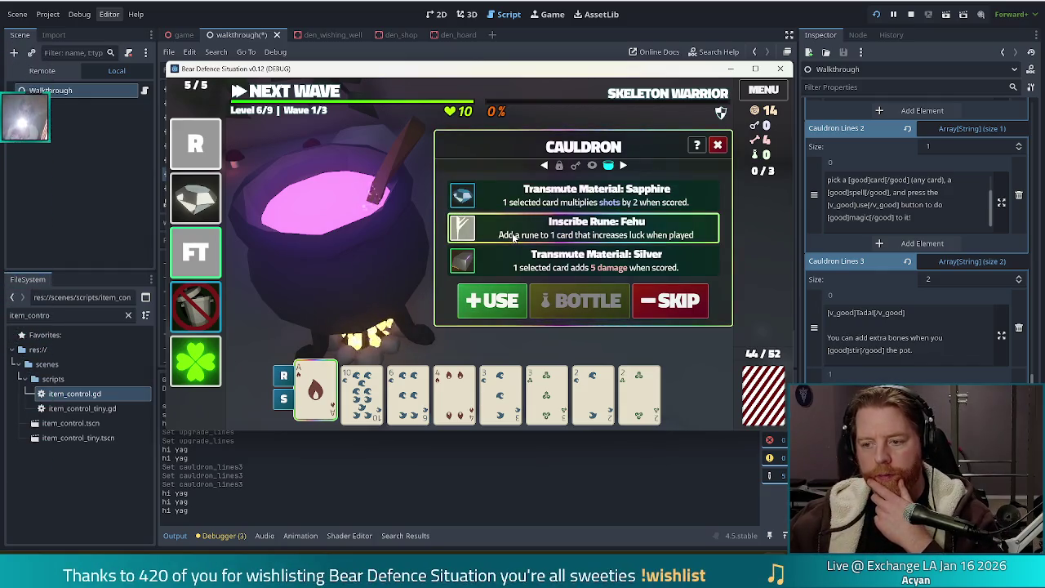
{"action": "mouse_move", "coordinate": [204, 369]}
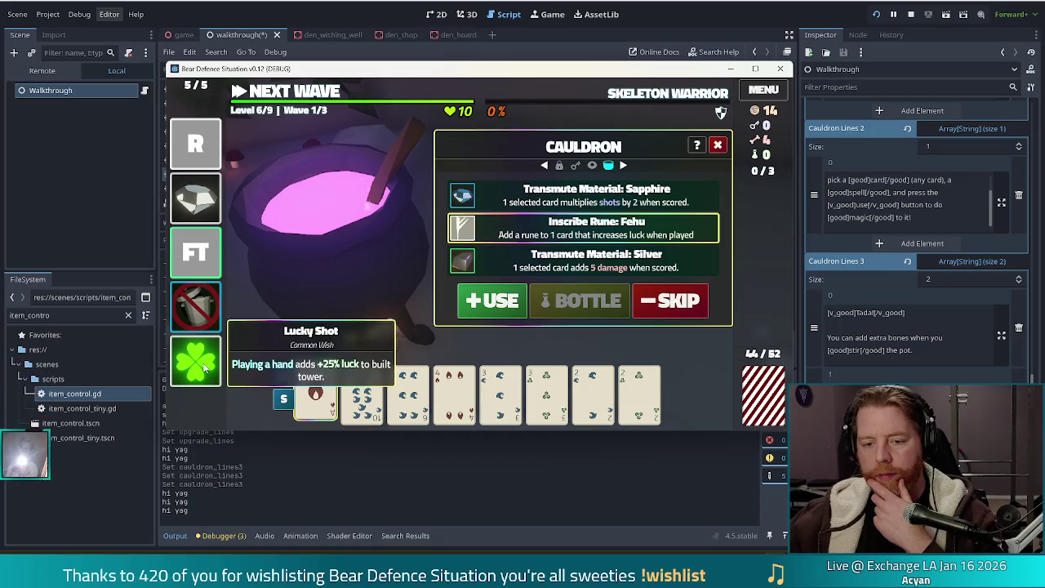
{"action": "left_click", "coordinate": [491, 302]}
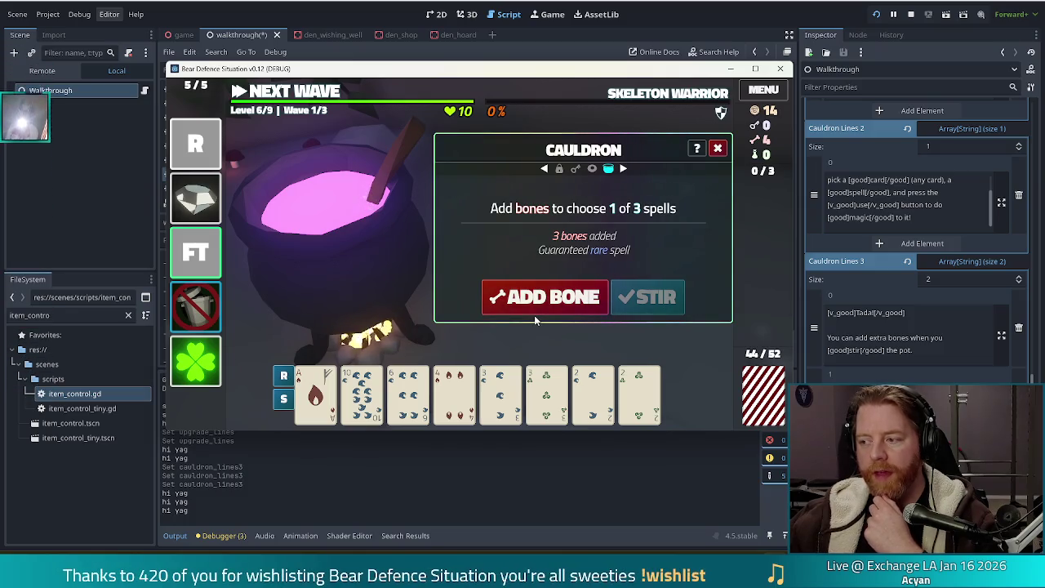
Stir for new spells and transmute the Ace of Fire to Copper.
{"action": "left_click", "coordinate": [652, 301]}
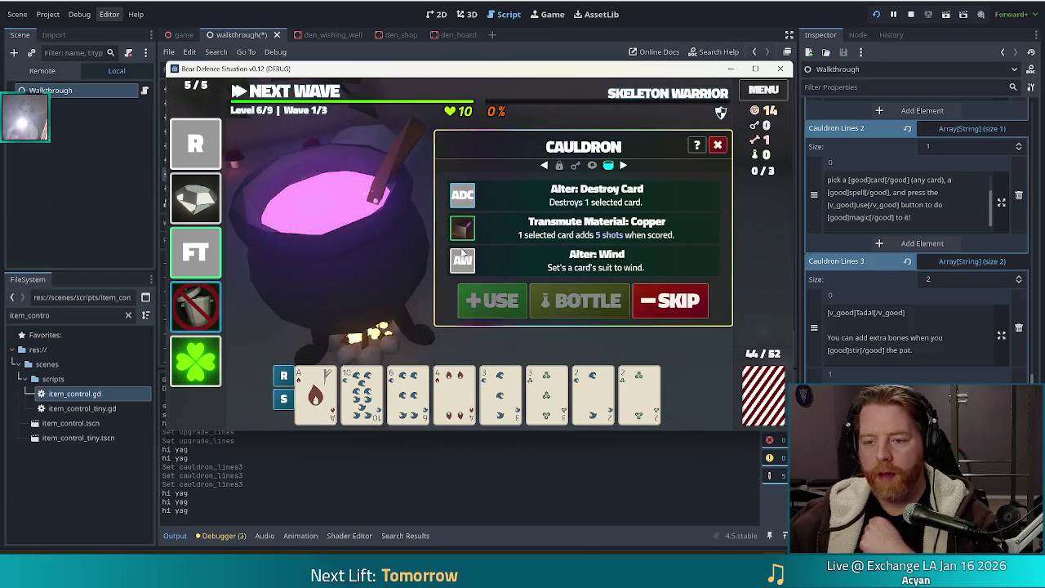
{"action": "left_click", "coordinate": [316, 396]}
{"action": "left_click", "coordinate": [490, 233]}
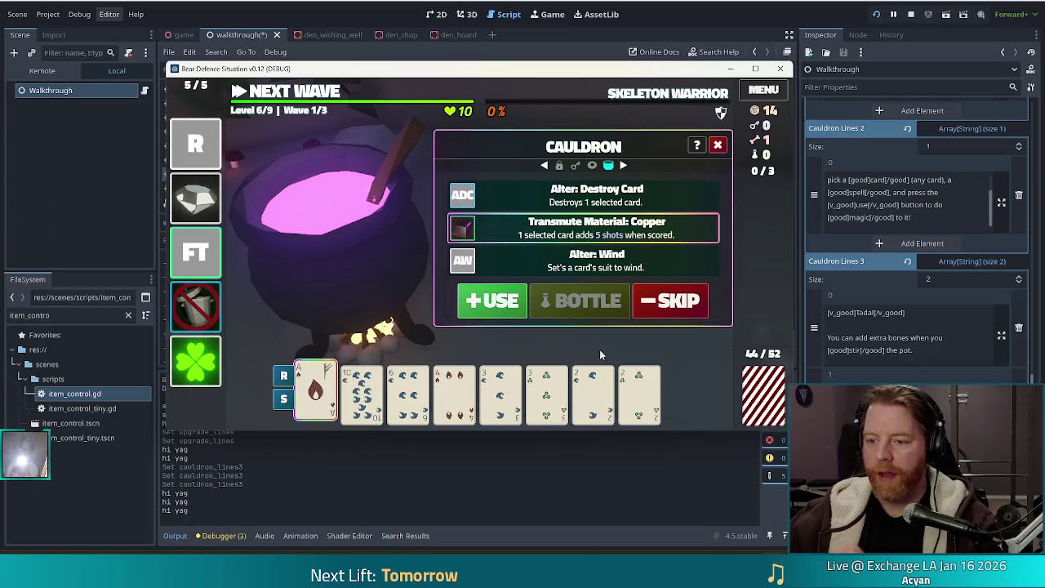
{"action": "left_click", "coordinate": [493, 300]}
Add the last bone, stir another spell set, and close the cauldron.
{"action": "left_click", "coordinate": [562, 297]}
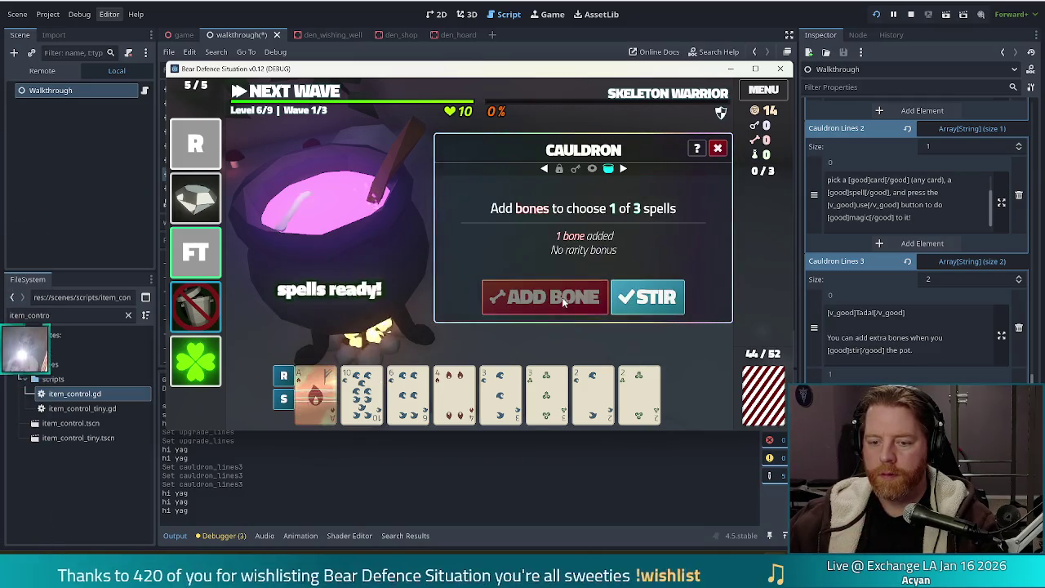
{"action": "left_click", "coordinate": [648, 297]}
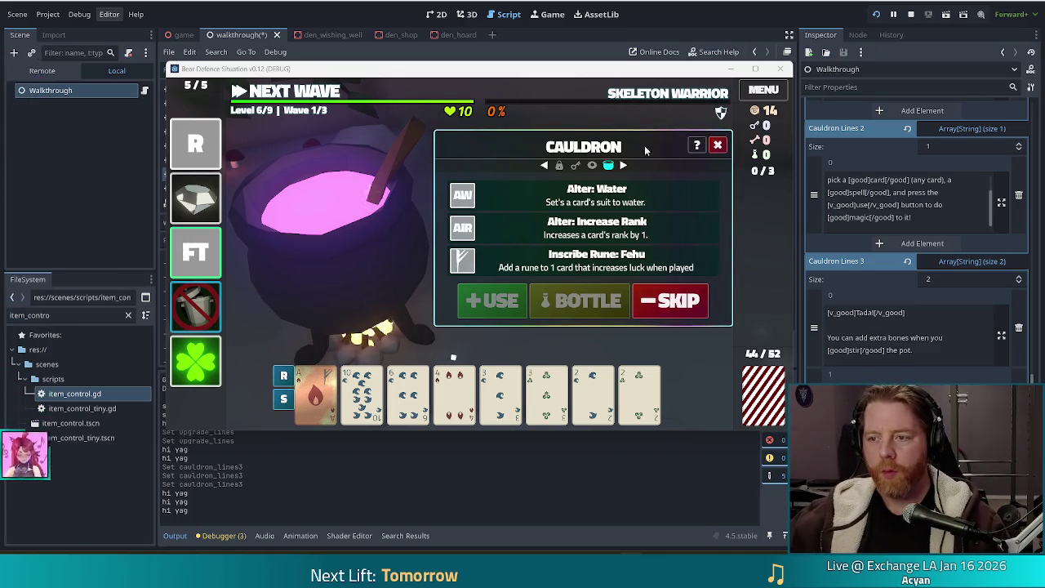
{"action": "left_click", "coordinate": [718, 144]}
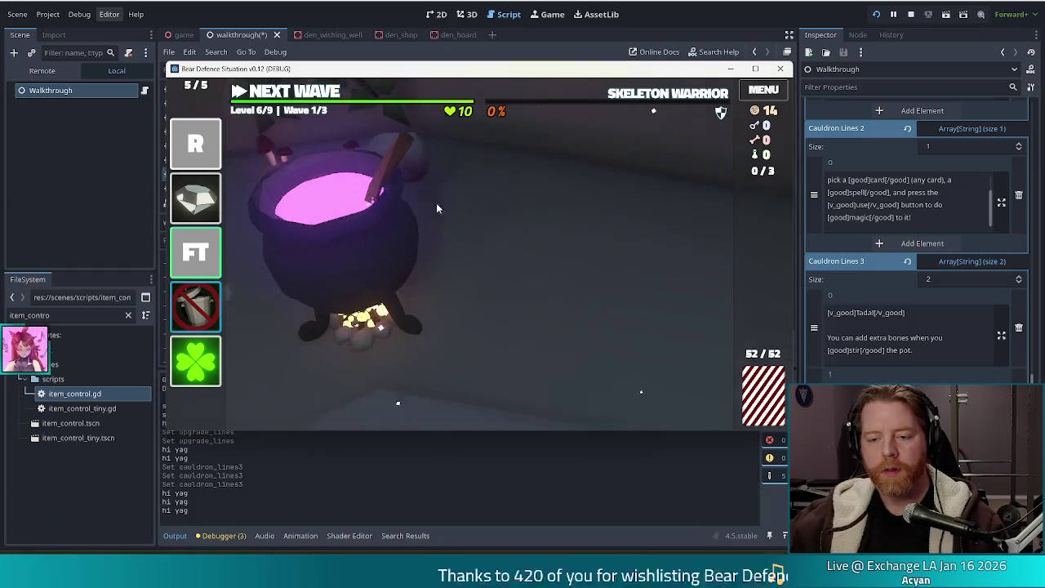
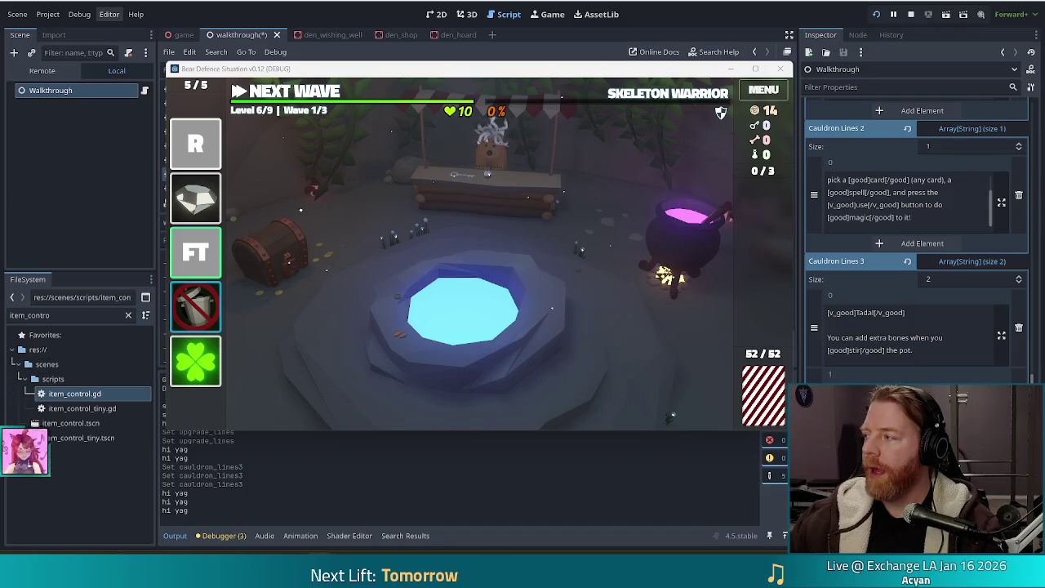
Switch from the Godot editor to the Phweedom Studio Interactive Overlays page in Chrome.
{"action": "key", "text": "alt+Tab"}
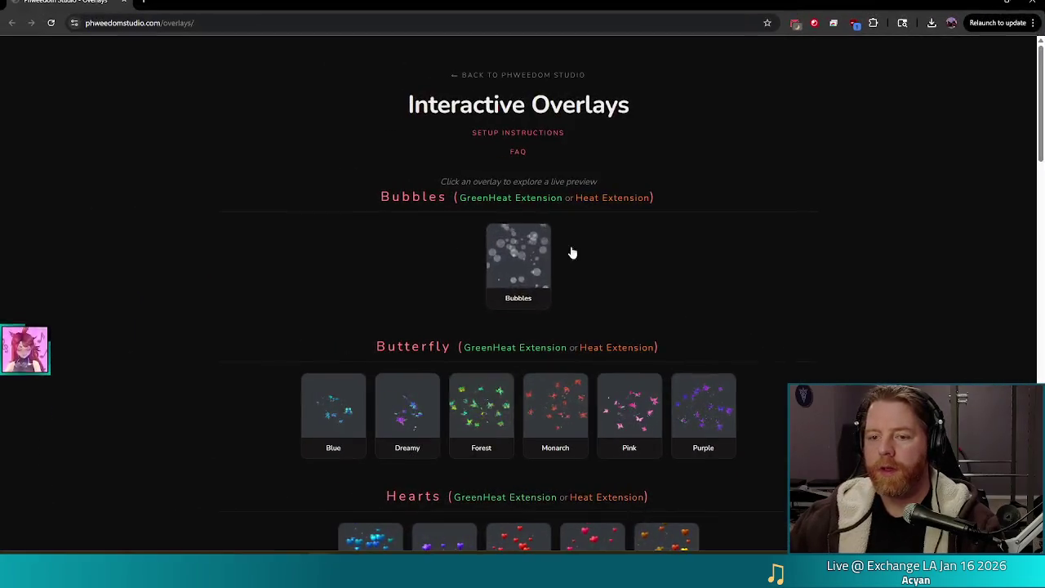
Preview the Bubbles overlay, then return to the overlays gallery.
{"action": "left_click", "coordinate": [549, 263]}
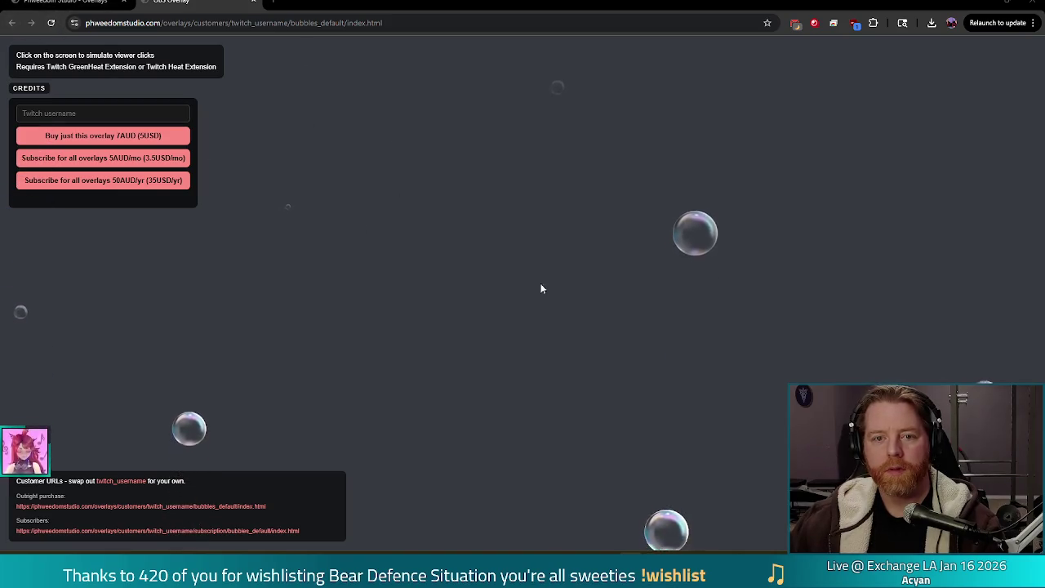
{"action": "key", "text": "alt+Left"}
{"action": "scroll", "coordinate": [299, 294], "scroll_direction": "down", "scroll_amount": 2}
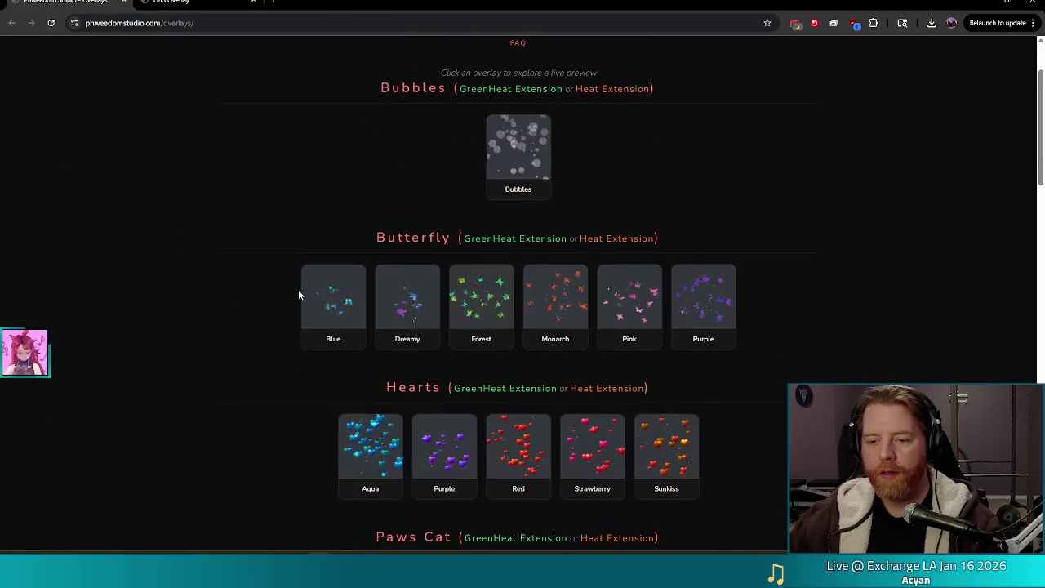
{"action": "scroll", "coordinate": [233, 408], "scroll_direction": "down", "scroll_amount": 2}
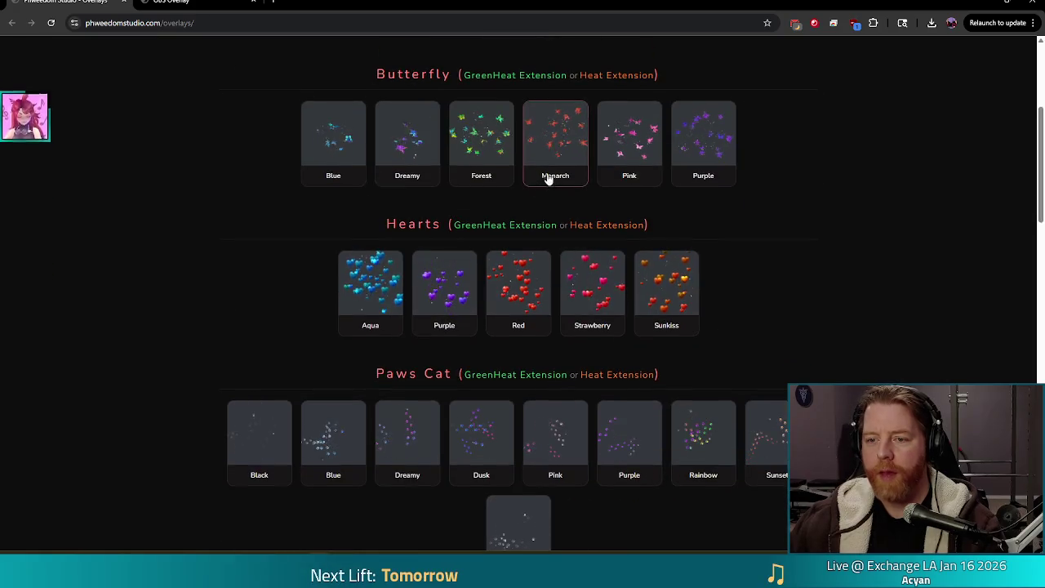
Open the Forest butterfly overlay preview and spawn butterflies across it.
{"action": "left_click", "coordinate": [487, 136]}
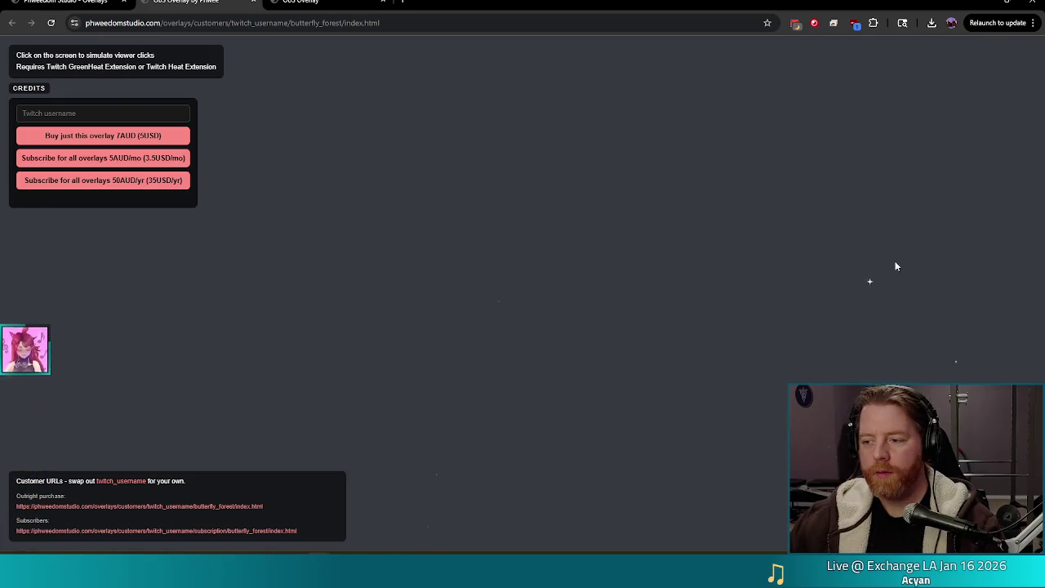
{"action": "left_click", "coordinate": [481, 207]}
{"action": "left_click", "coordinate": [366, 354]}
{"action": "left_click", "coordinate": [682, 270]}
{"action": "left_click", "coordinate": [338, 266]}
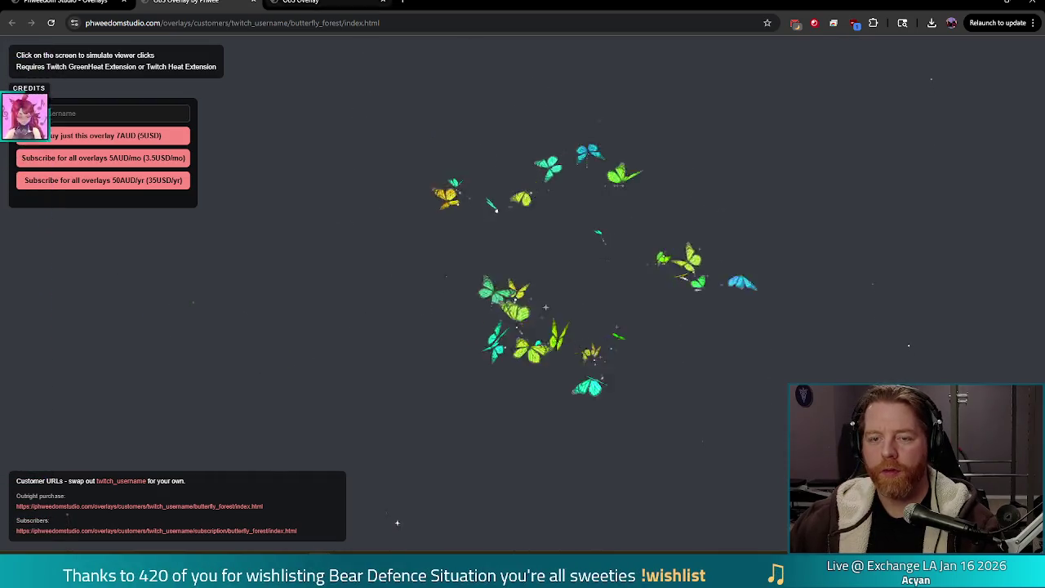
Spawn bubbles across the running Bubbles preview, then go back to the gallery.
{"action": "key", "text": "ctrl+Tab"}
{"action": "left_click", "coordinate": [351, 326]}
{"action": "left_click", "coordinate": [686, 269]}
{"action": "left_click", "coordinate": [383, 318]}
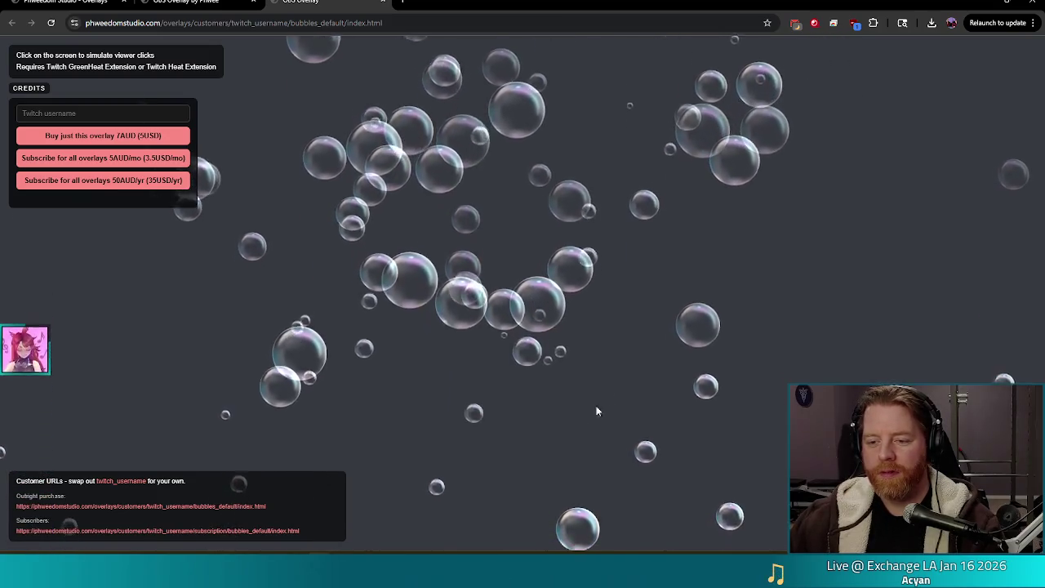
{"action": "left_click", "coordinate": [758, 320]}
{"action": "left_click", "coordinate": [423, 330]}
{"action": "left_click", "coordinate": [757, 130]}
{"action": "left_click", "coordinate": [430, 394]}
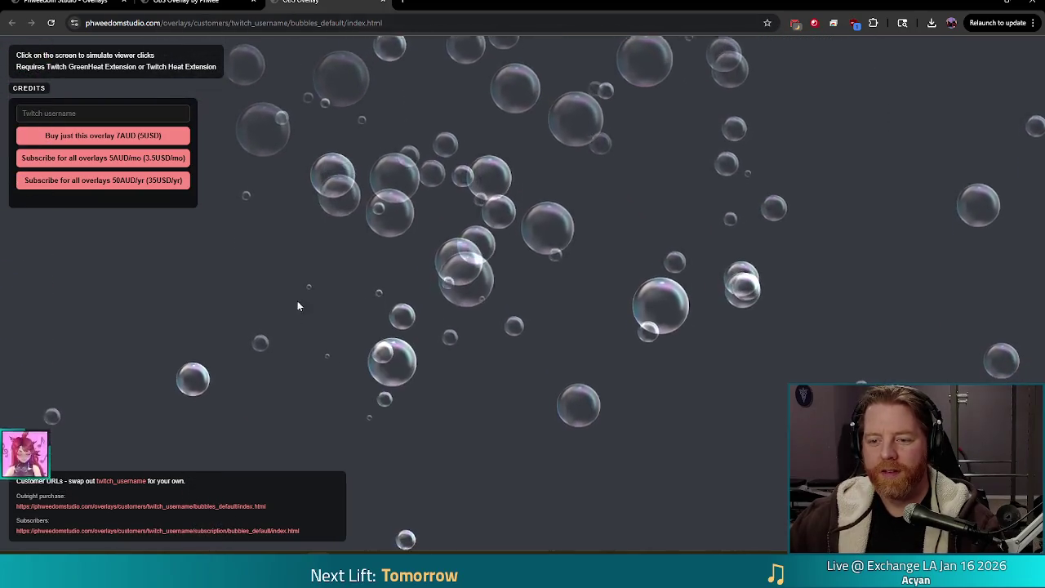
{"action": "key", "text": "alt+Left"}
{"action": "scroll", "coordinate": [209, 359], "scroll_direction": "down", "scroll_amount": 3}
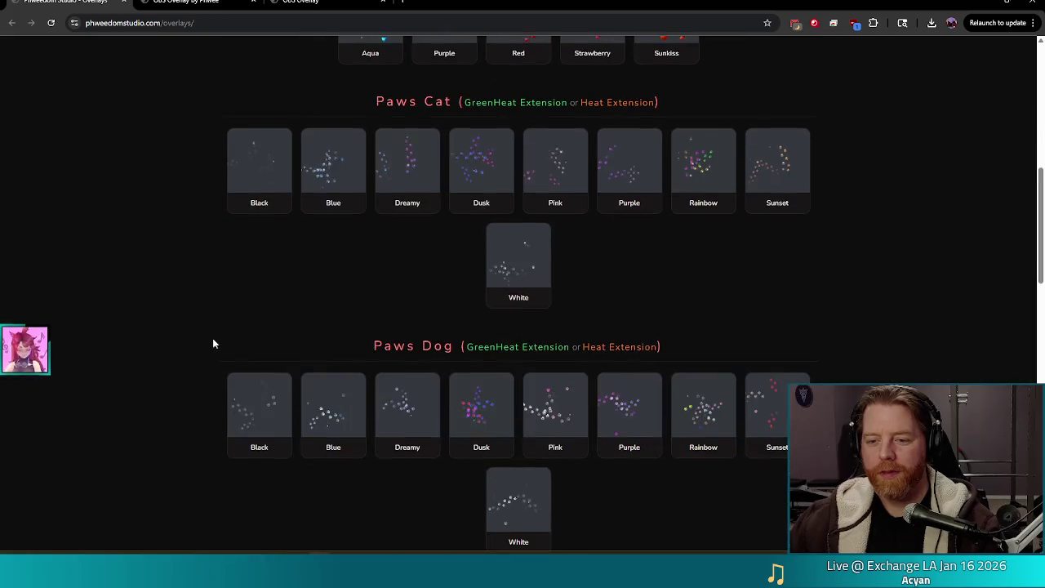
Preview the Dreamy Paws Cat overlay, then browse down to the Rozzies artist collab section.
{"action": "left_click", "coordinate": [401, 170]}
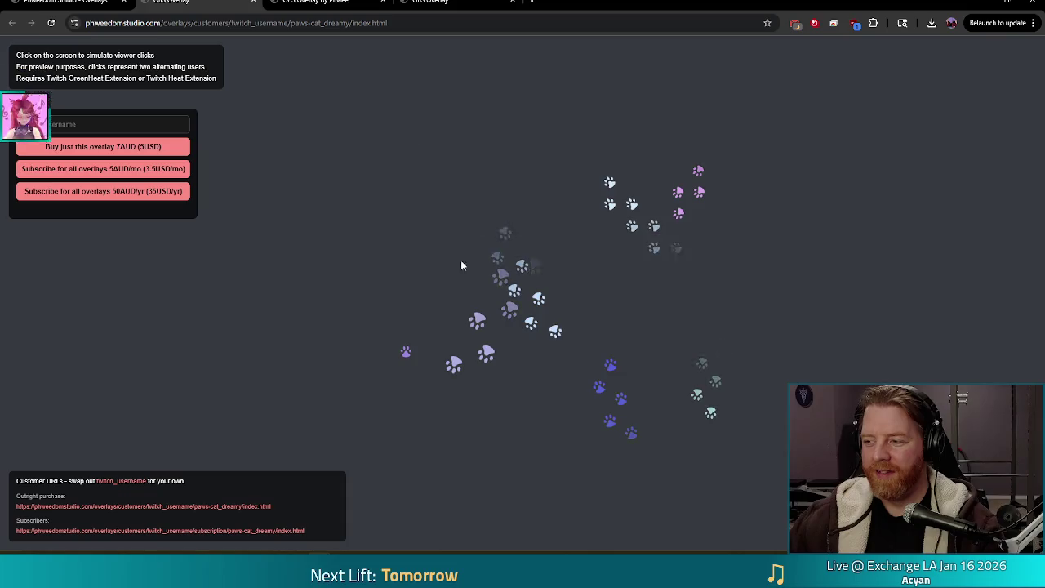
{"action": "key", "text": "alt+Left"}
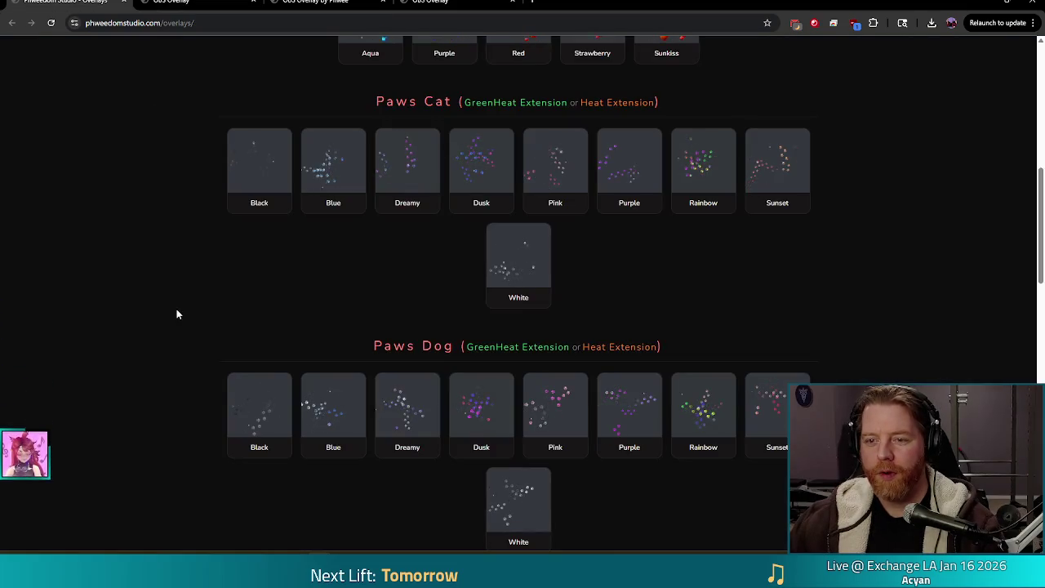
{"action": "scroll", "coordinate": [177, 310], "scroll_direction": "down", "scroll_amount": 6}
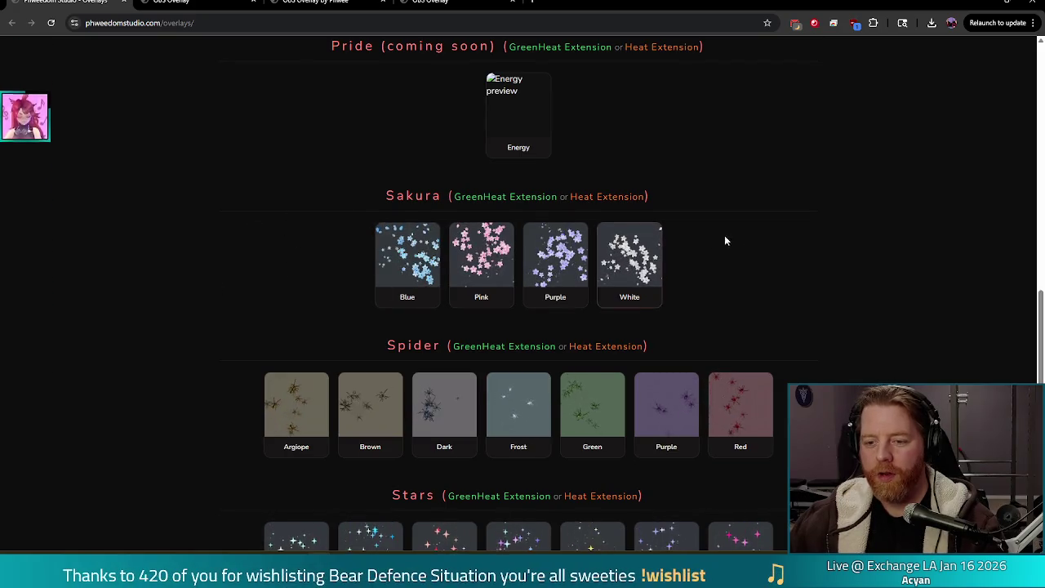
{"action": "scroll", "coordinate": [735, 241], "scroll_direction": "down", "scroll_amount": 2}
{"action": "scroll", "coordinate": [401, 261], "scroll_direction": "down", "scroll_amount": 3}
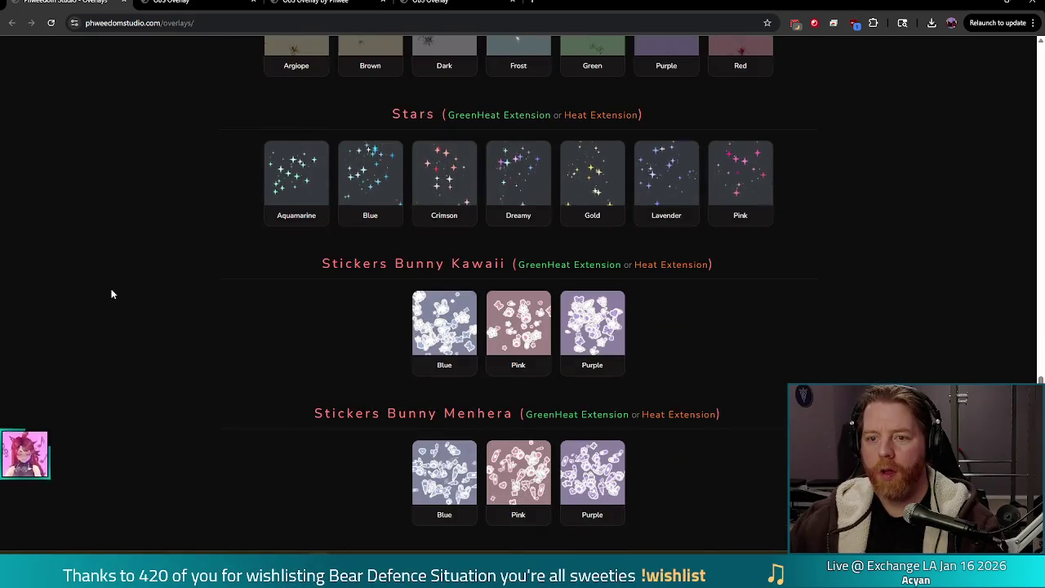
{"action": "scroll", "coordinate": [268, 391], "scroll_direction": "down", "scroll_amount": 3}
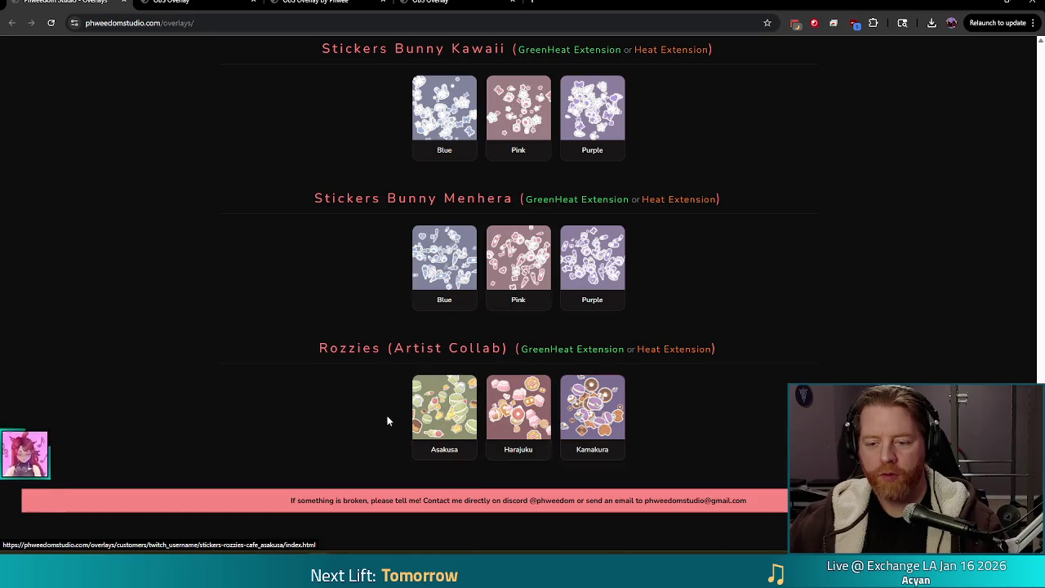
Open the Kamakura Rozzies overlay preview and spawn food stickers across its top and centre.
{"action": "left_click", "coordinate": [604, 402]}
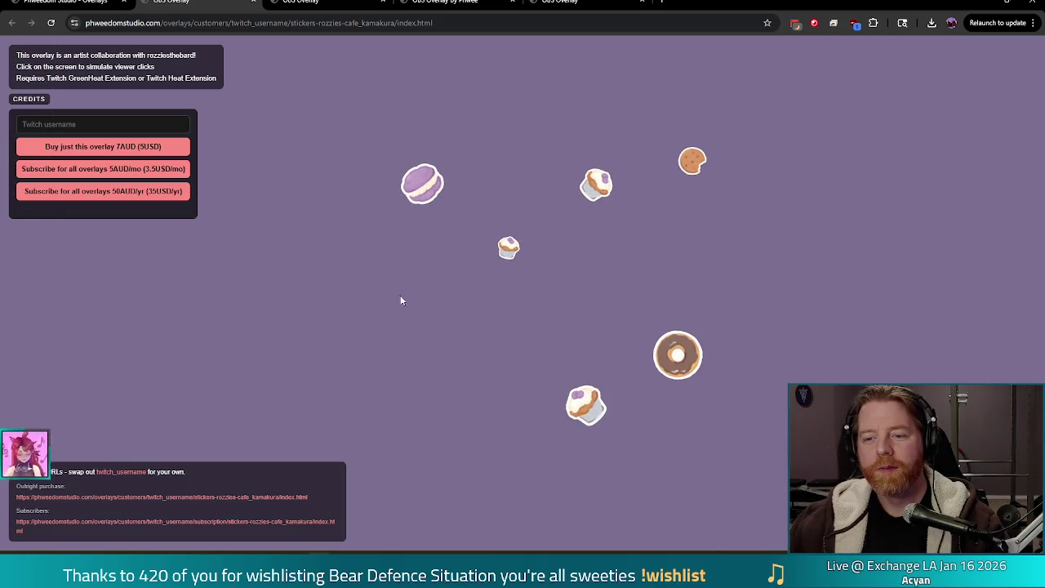
{"action": "left_click", "coordinate": [500, 108]}
{"action": "left_click", "coordinate": [644, 100]}
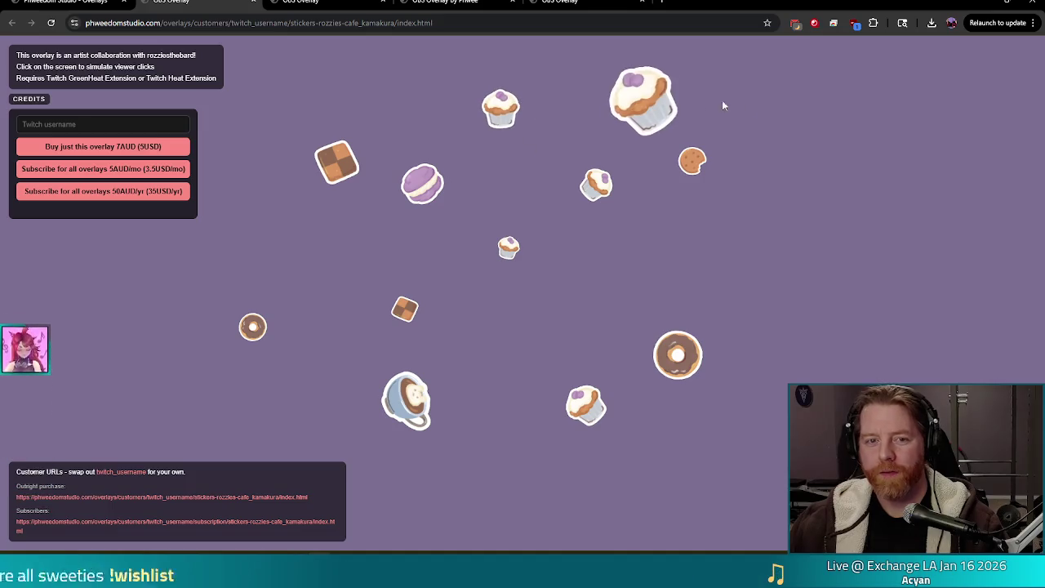
{"action": "left_click", "coordinate": [811, 110]}
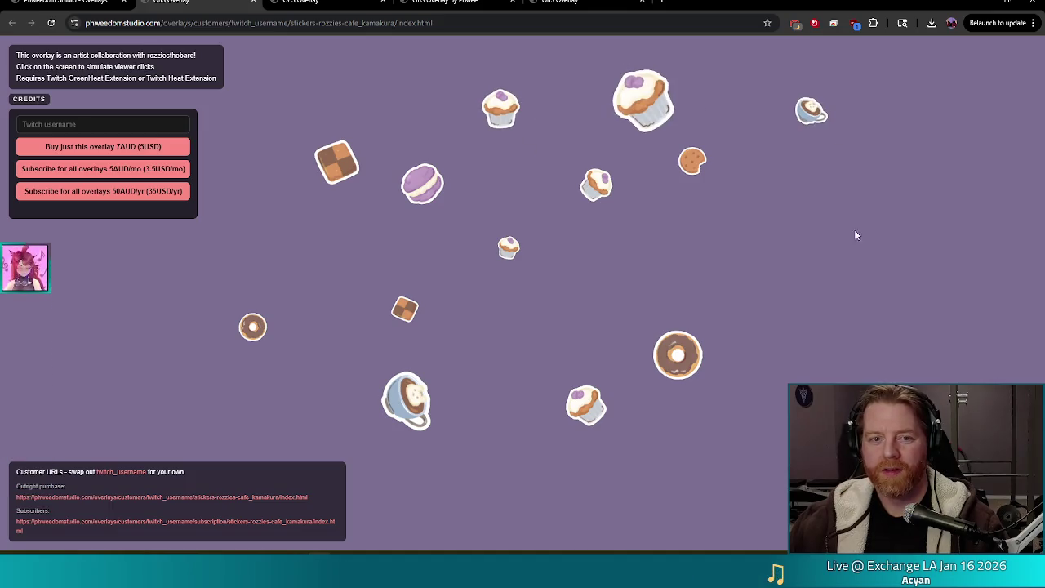
{"action": "left_click", "coordinate": [541, 296]}
{"action": "left_click", "coordinate": [735, 262]}
{"action": "left_click", "coordinate": [749, 131]}
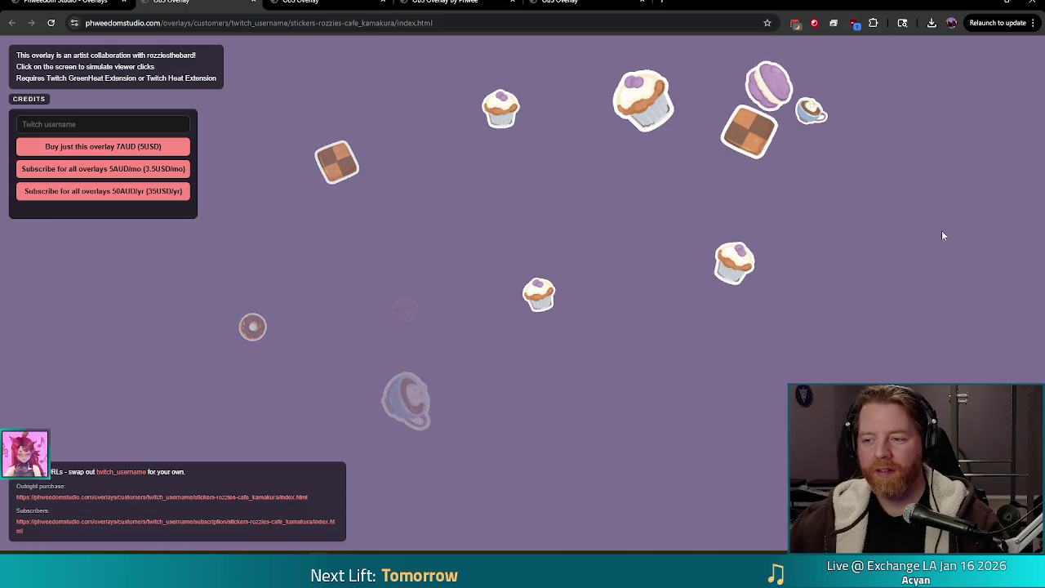
{"action": "left_click", "coordinate": [896, 297]}
{"action": "left_click", "coordinate": [728, 411]}
{"action": "left_click", "coordinate": [626, 316]}
{"action": "left_click", "coordinate": [593, 212]}
Keep filling the preview with food stickers, including macaron and checker stickers at left.
{"action": "left_click", "coordinate": [408, 299]}
{"action": "left_click", "coordinate": [495, 459]}
{"action": "left_click", "coordinate": [595, 437]}
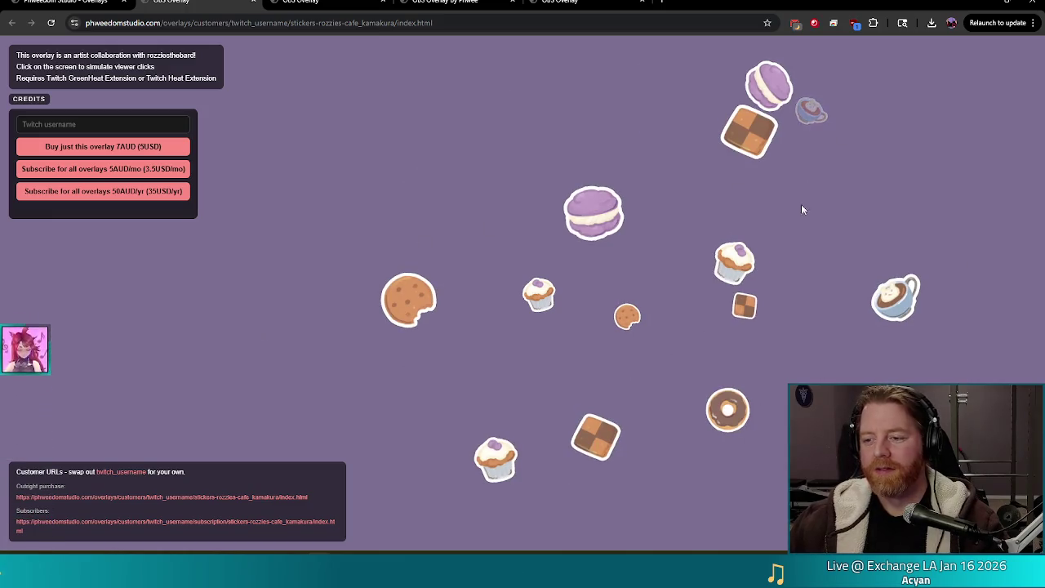
{"action": "left_click", "coordinate": [787, 245]}
{"action": "left_click", "coordinate": [864, 142]}
{"action": "left_click", "coordinate": [823, 76]}
{"action": "left_click", "coordinate": [587, 121]}
{"action": "left_click", "coordinate": [428, 148]}
{"action": "left_click", "coordinate": [347, 240]}
{"action": "left_click", "coordinate": [241, 294]}
{"action": "left_click", "coordinate": [186, 303]}
{"action": "left_click", "coordinate": [359, 377]}
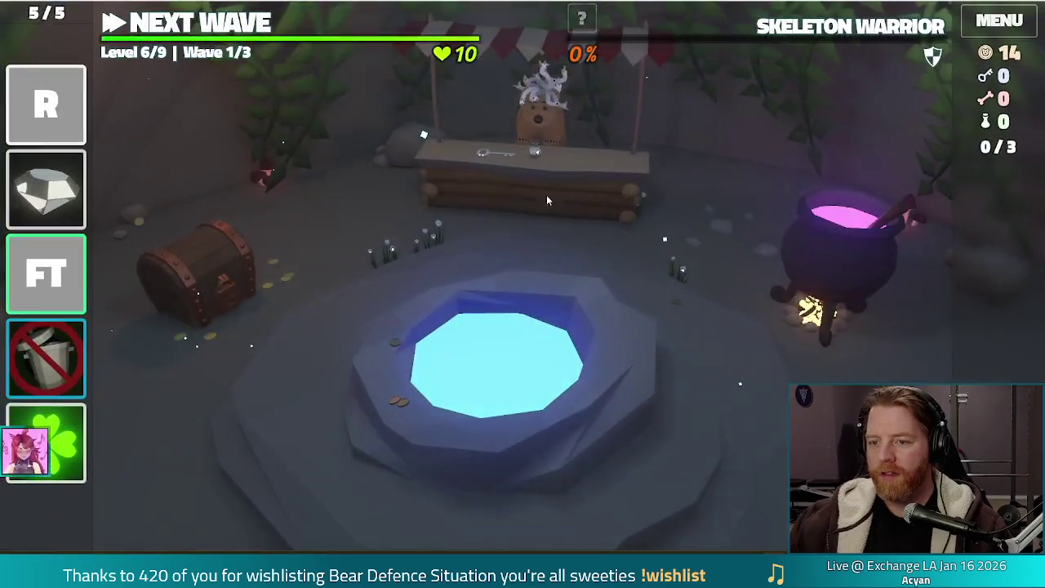
Check the key and bottle stock at the bear's shop stall, then close the shop.
{"action": "left_click", "coordinate": [540, 197]}
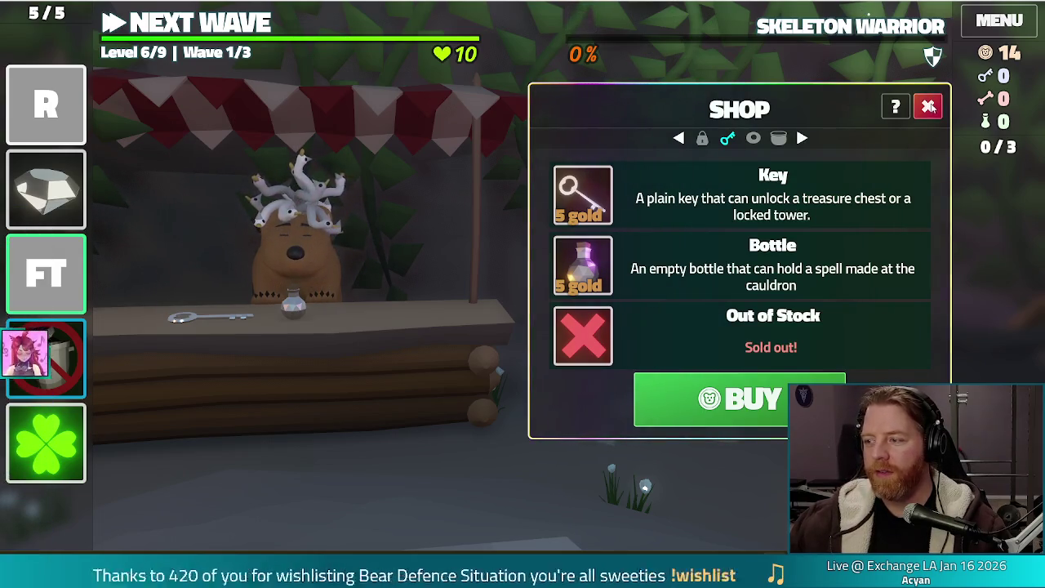
{"action": "left_click", "coordinate": [928, 107]}
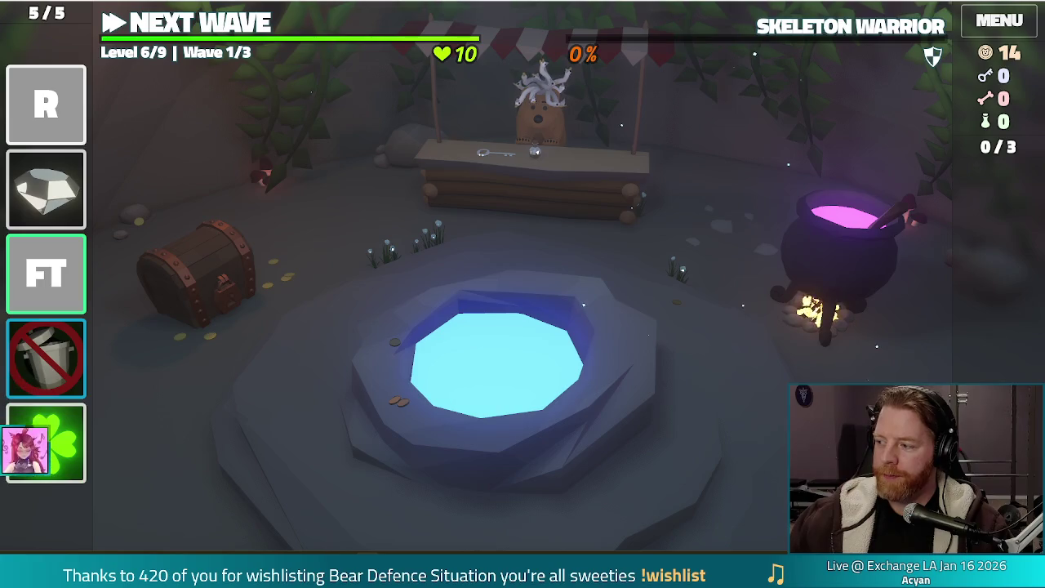
{"action": "left_click_drag", "start_coordinate": [783, 102], "coordinate": [609, 102]}
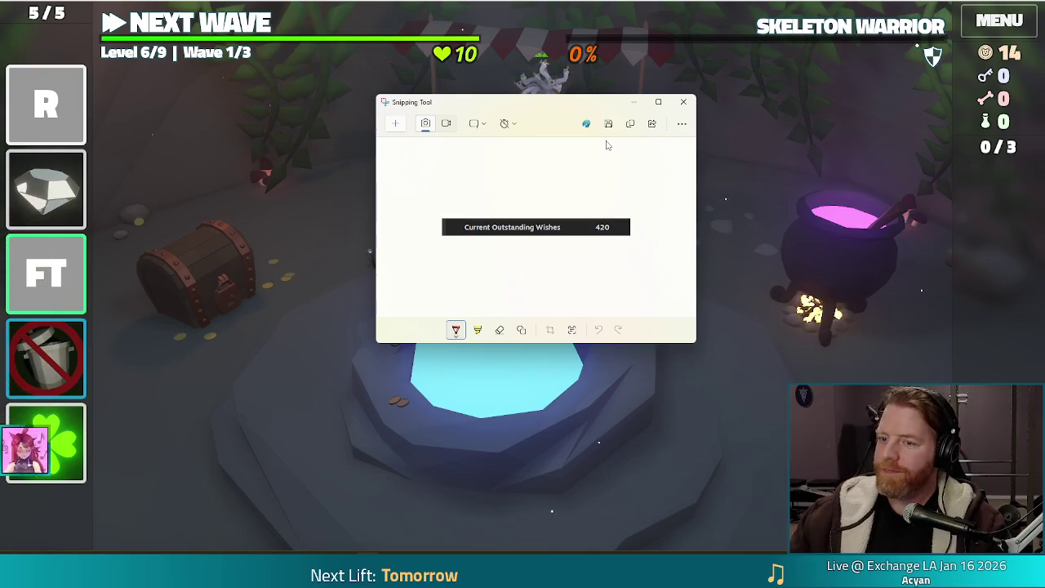
{"action": "left_click", "coordinate": [684, 101]}
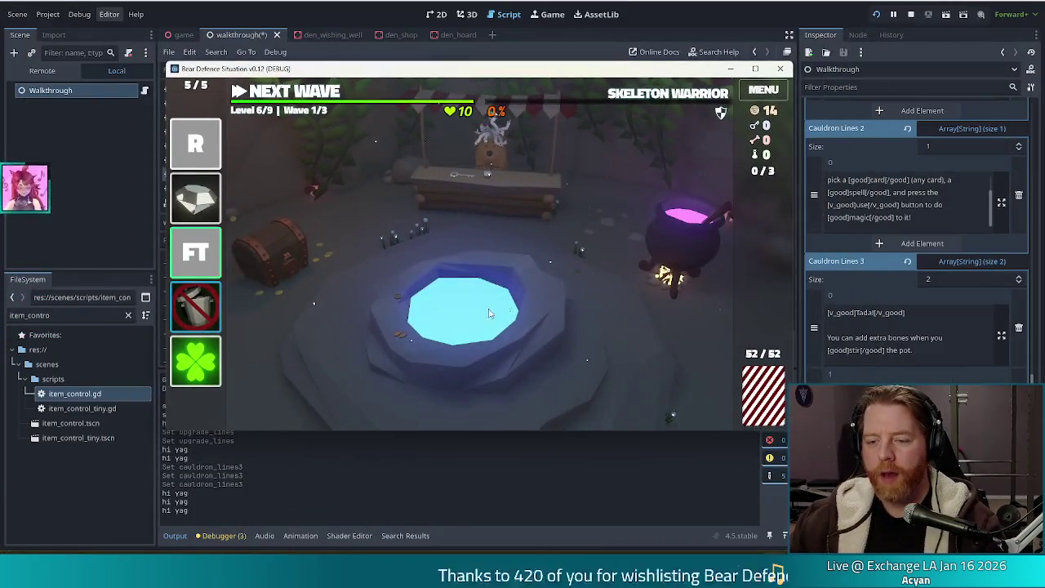
Open the wishing well, spend 10 coins to draw three wishes, and look them over.
{"action": "left_click", "coordinate": [521, 301]}
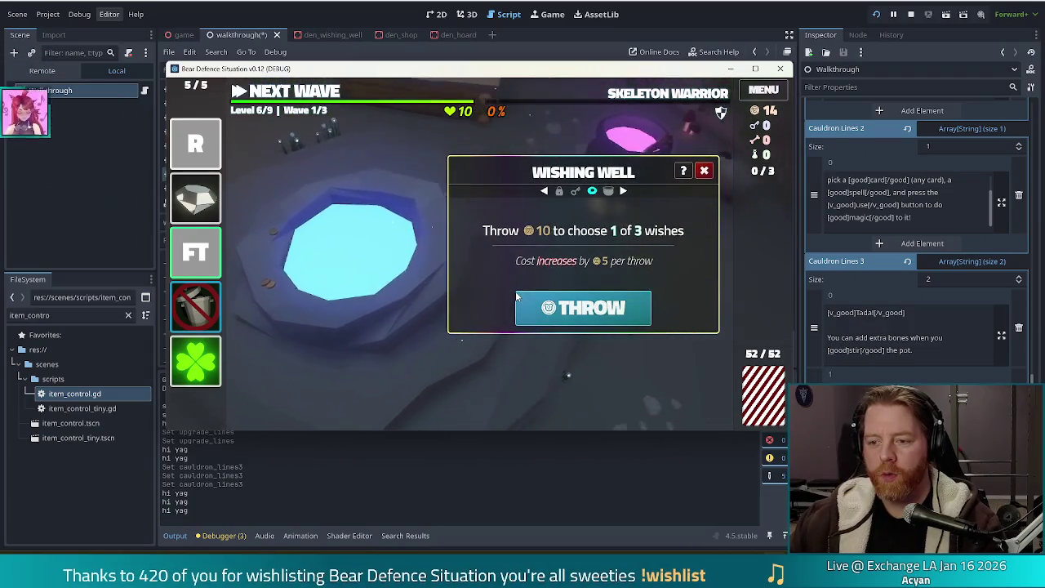
{"action": "left_click", "coordinate": [587, 308]}
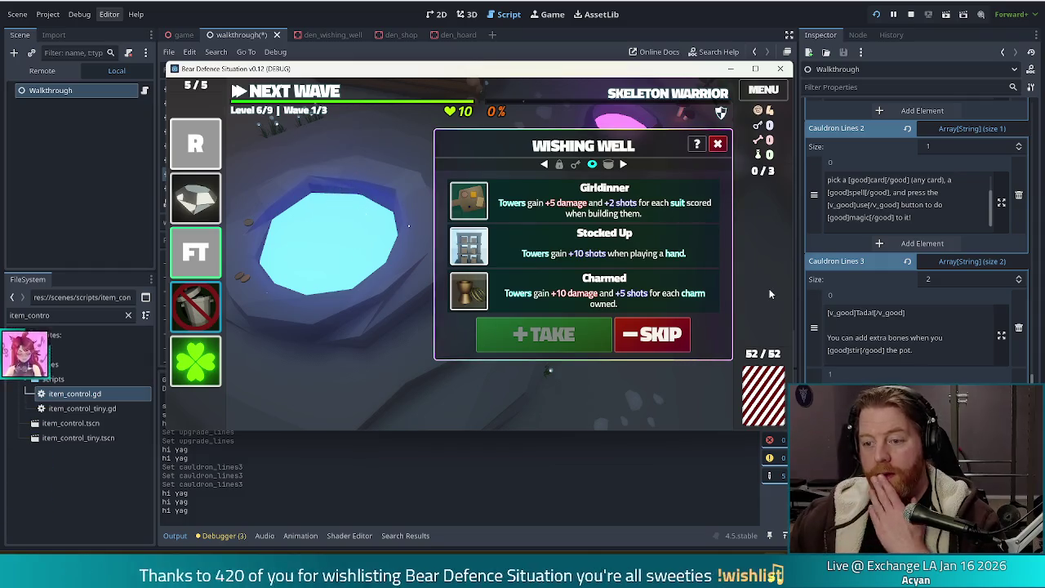
{"action": "mouse_move", "coordinate": [457, 299]}
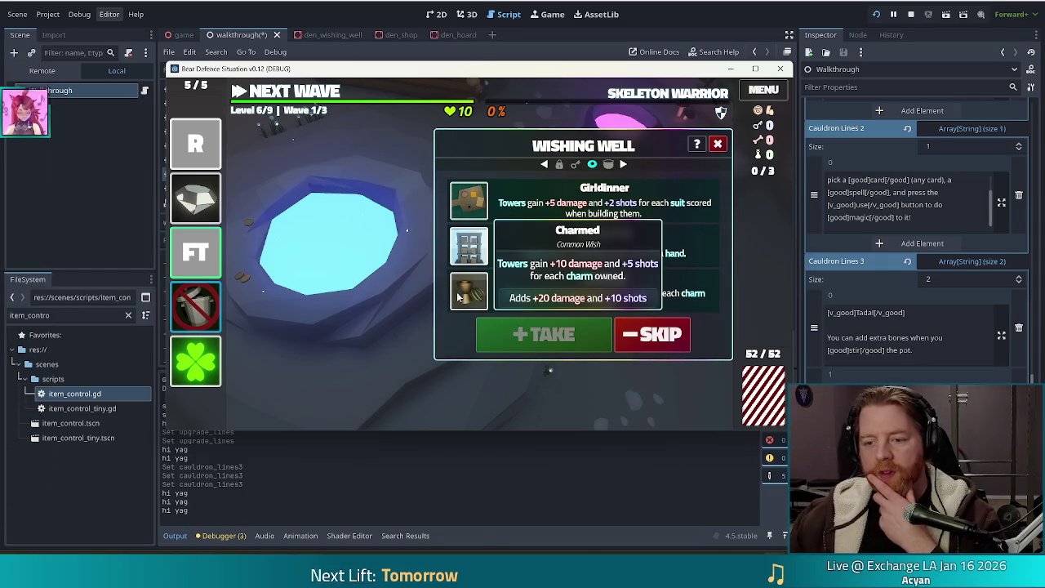
{"action": "mouse_move", "coordinate": [206, 137]}
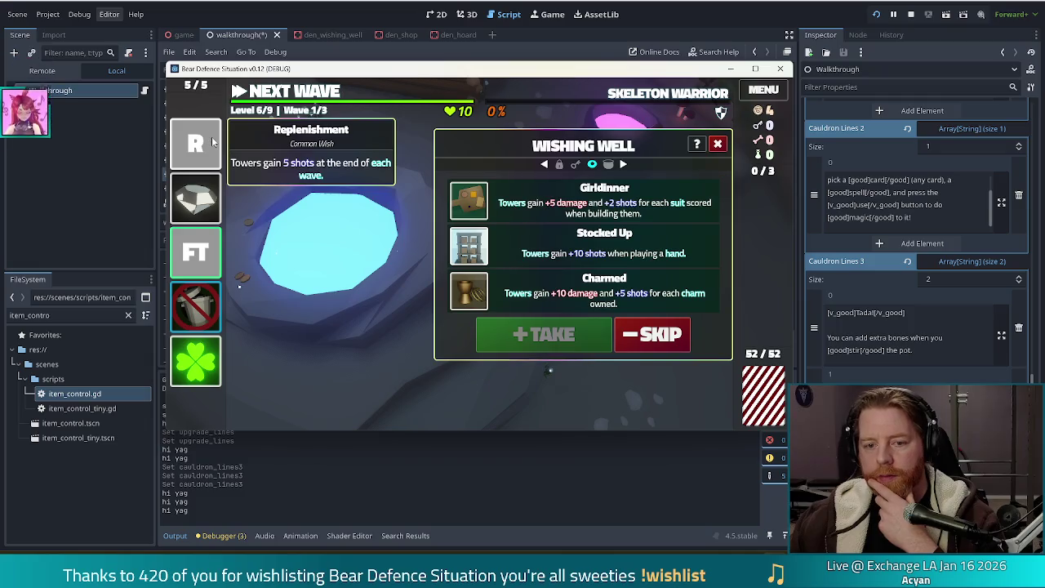
{"action": "mouse_move", "coordinate": [206, 255]}
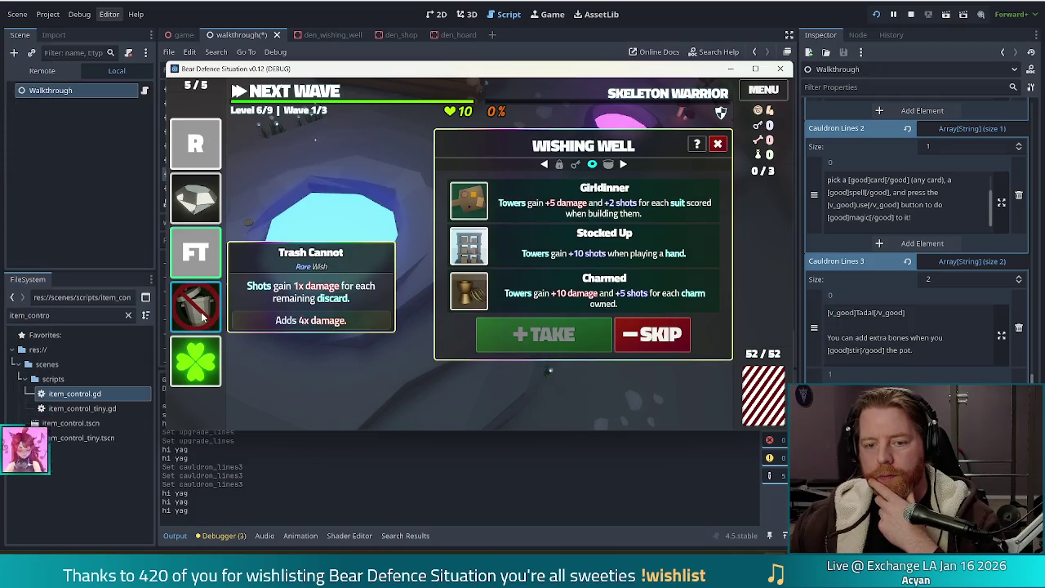
{"action": "mouse_move", "coordinate": [206, 372]}
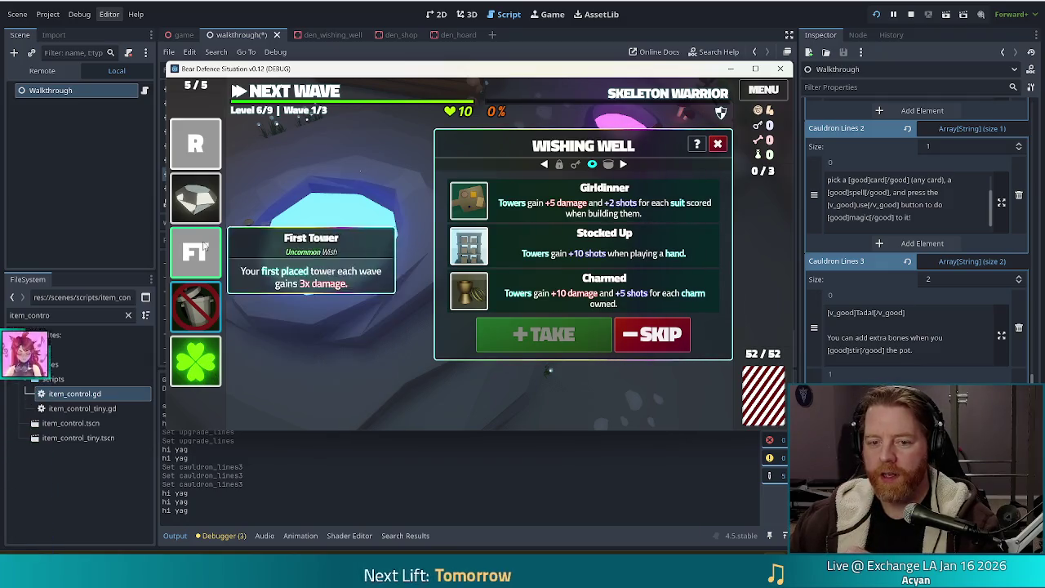
Trade the Diamond Hands relic for the Charmed wish, close the well, and continue onward.
{"action": "mouse_move", "coordinate": [196, 200]}
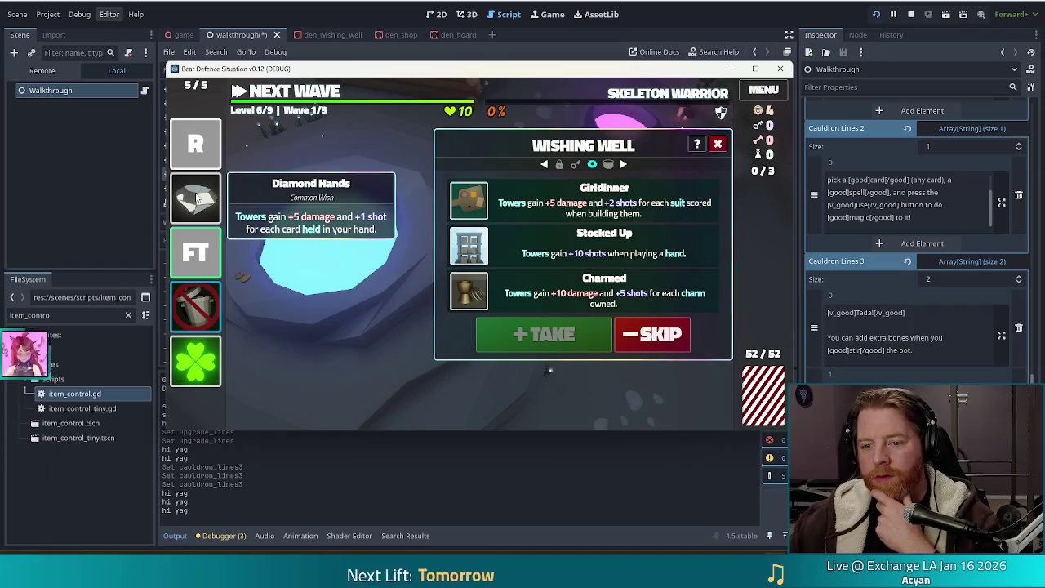
{"action": "mouse_move", "coordinate": [485, 296]}
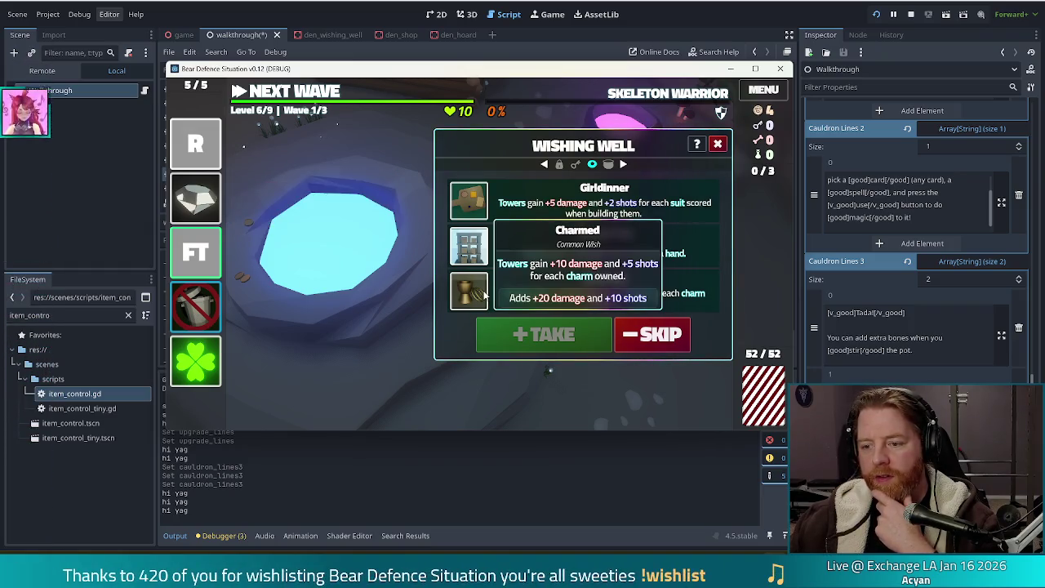
{"action": "left_click_drag", "start_coordinate": [249, 199], "coordinate": [326, 245]}
{"action": "left_click", "coordinate": [522, 301]}
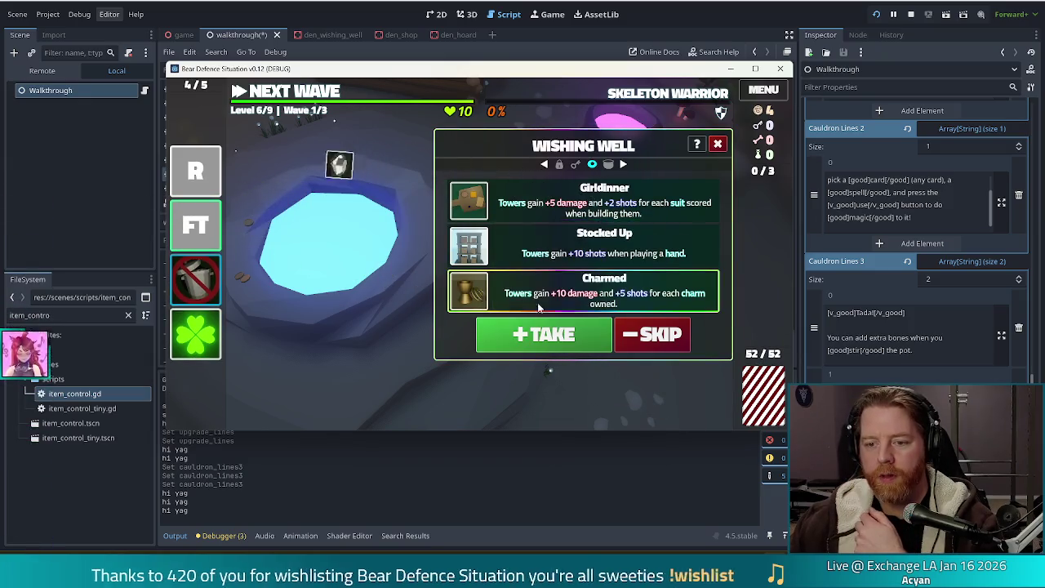
{"action": "left_click", "coordinate": [572, 337]}
{"action": "mouse_move", "coordinate": [203, 184]}
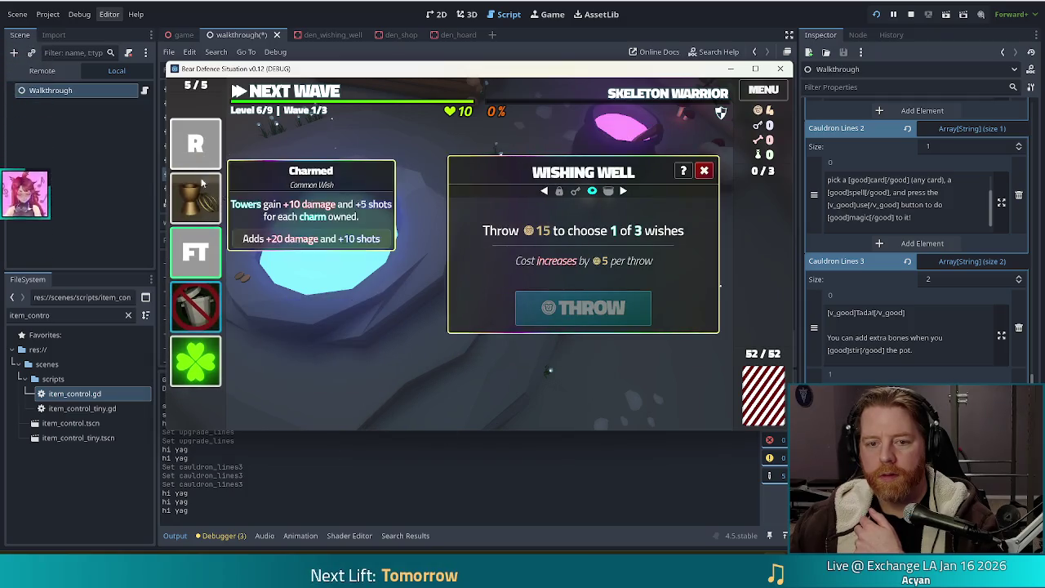
{"action": "left_click", "coordinate": [704, 170]}
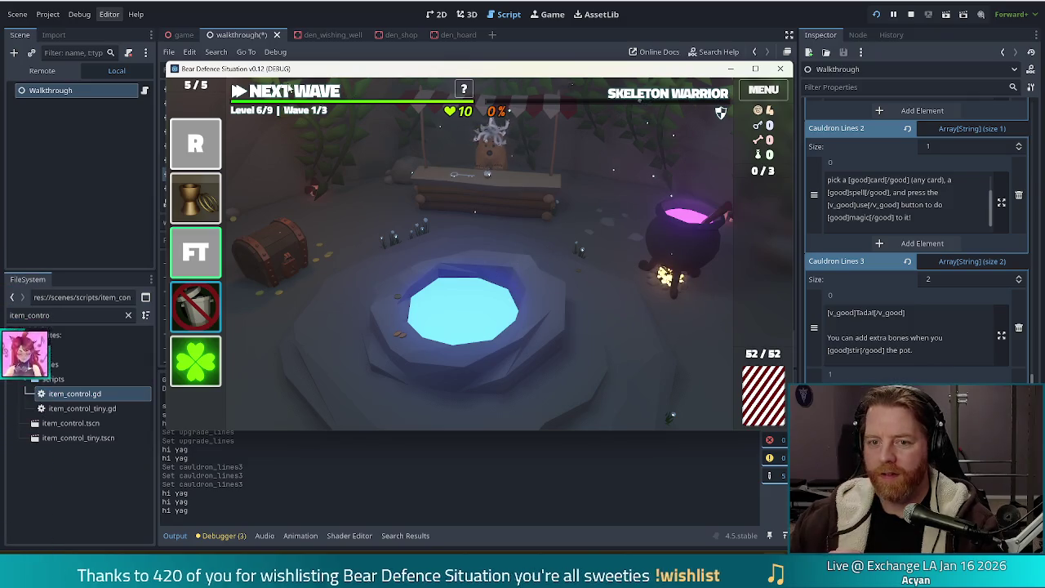
{"action": "left_click", "coordinate": [288, 91]}
Pick the Ace of Fire card to bring up the Lightning Tower build panel.
{"action": "mouse_move", "coordinate": [664, 96]}
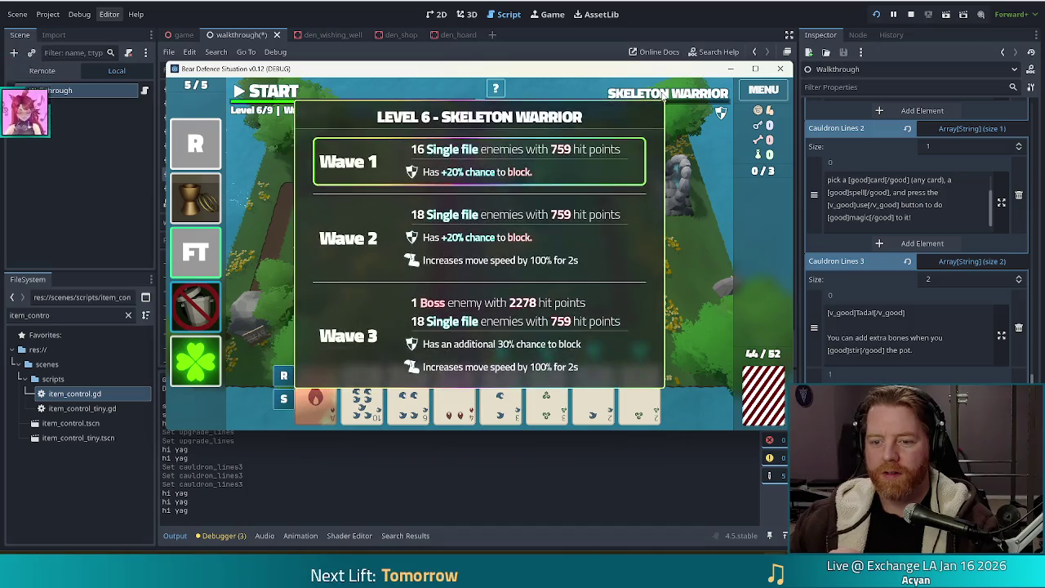
{"action": "mouse_move", "coordinate": [328, 415]}
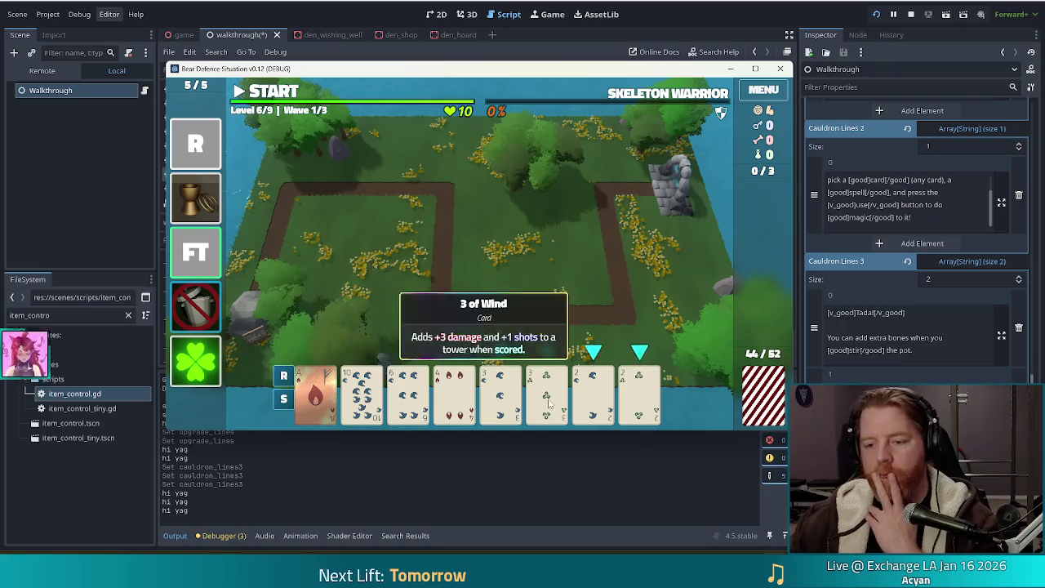
{"action": "left_click", "coordinate": [316, 408]}
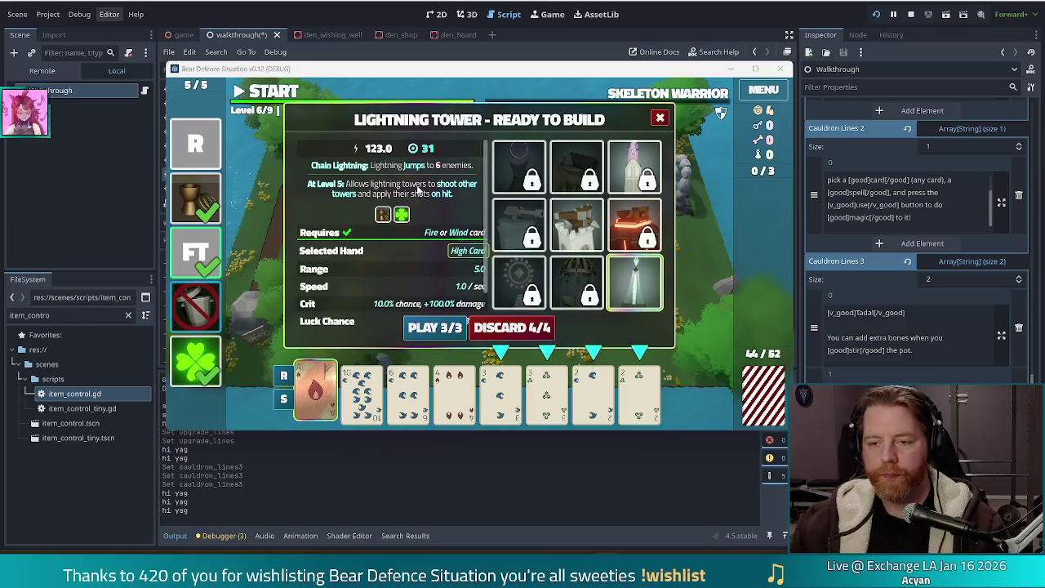
{"action": "scroll", "coordinate": [417, 189], "scroll_direction": "down", "scroll_amount": 1}
{"action": "scroll", "coordinate": [442, 247], "scroll_direction": "up", "scroll_amount": 1}
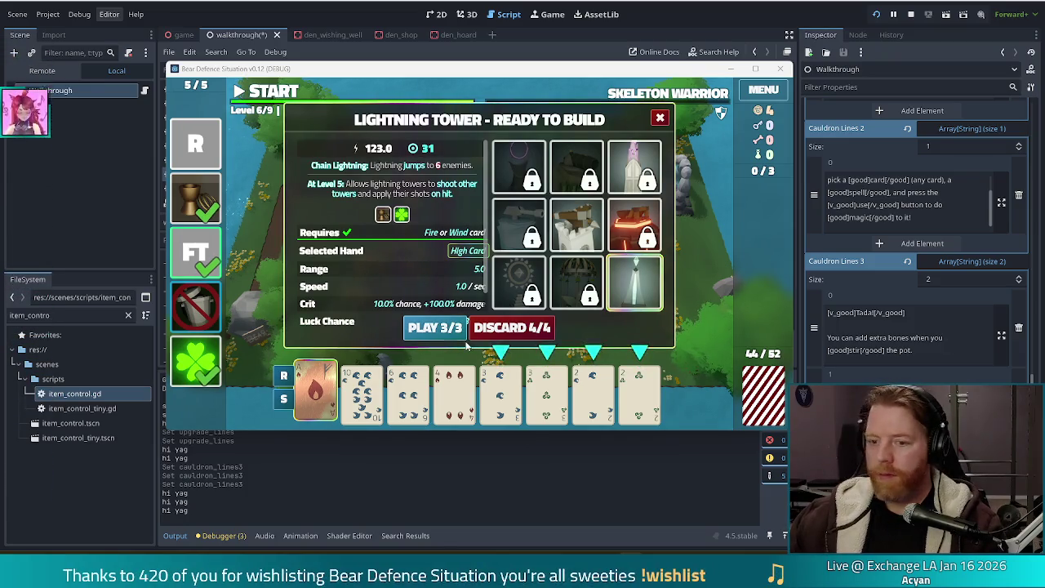
{"action": "scroll", "coordinate": [379, 275], "scroll_direction": "down", "scroll_amount": 1}
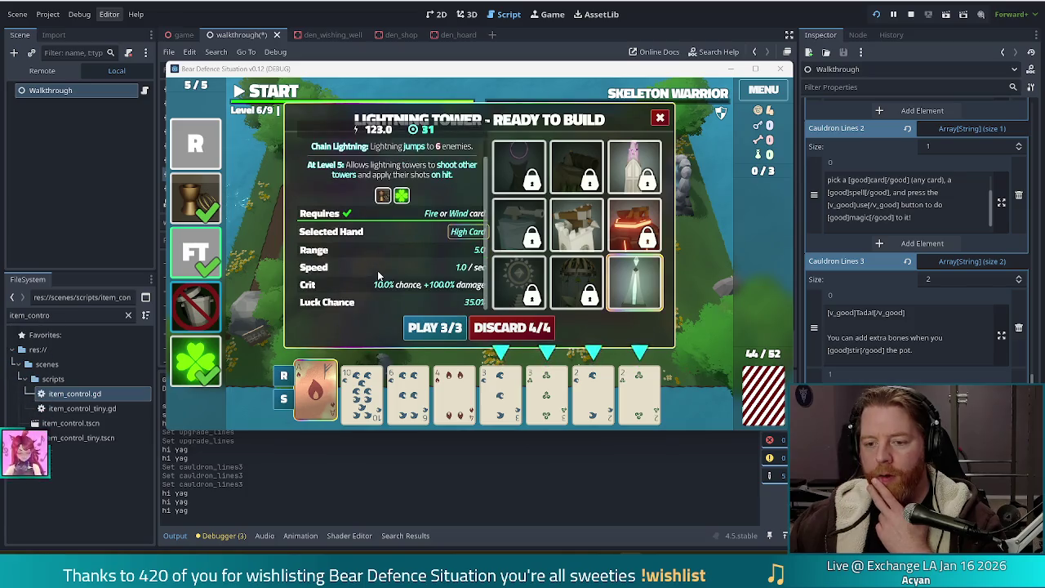
Make the tower's hand Two Pair for 180 damage, then switch to the browser.
{"action": "scroll", "coordinate": [376, 273], "scroll_direction": "up", "scroll_amount": 1}
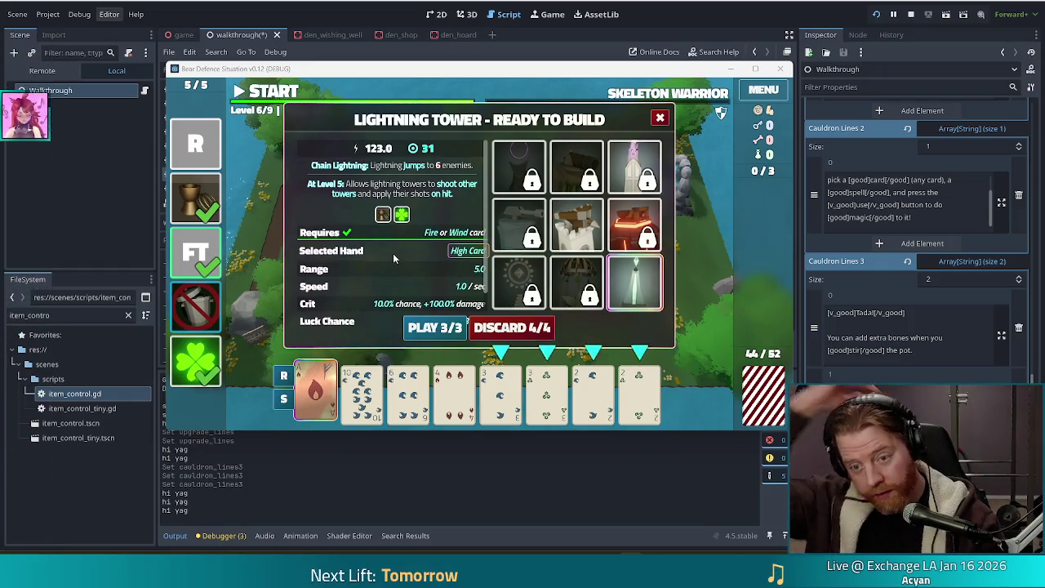
{"action": "mouse_move", "coordinate": [322, 387]}
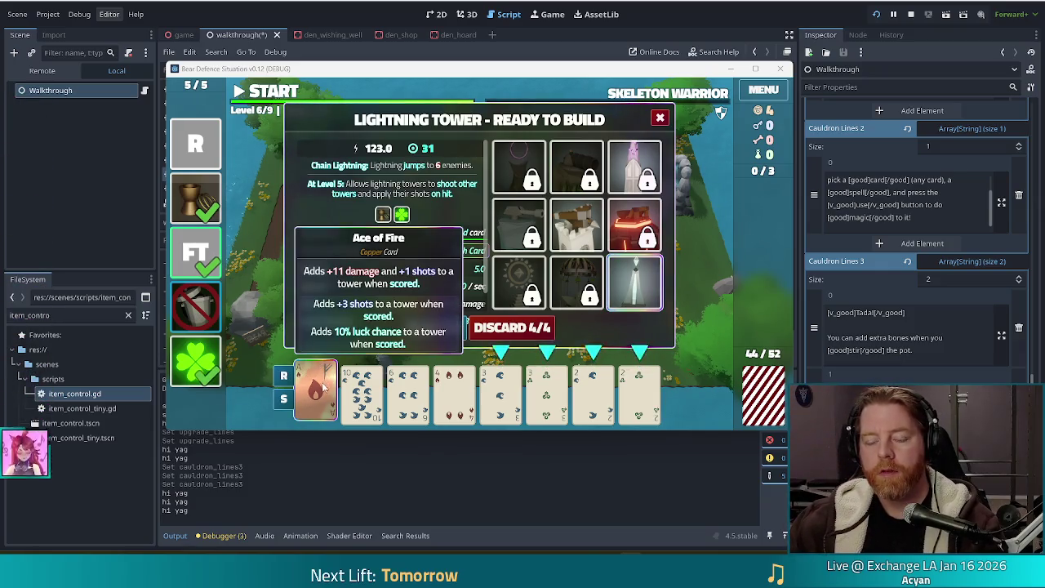
{"action": "mouse_move", "coordinate": [655, 291]}
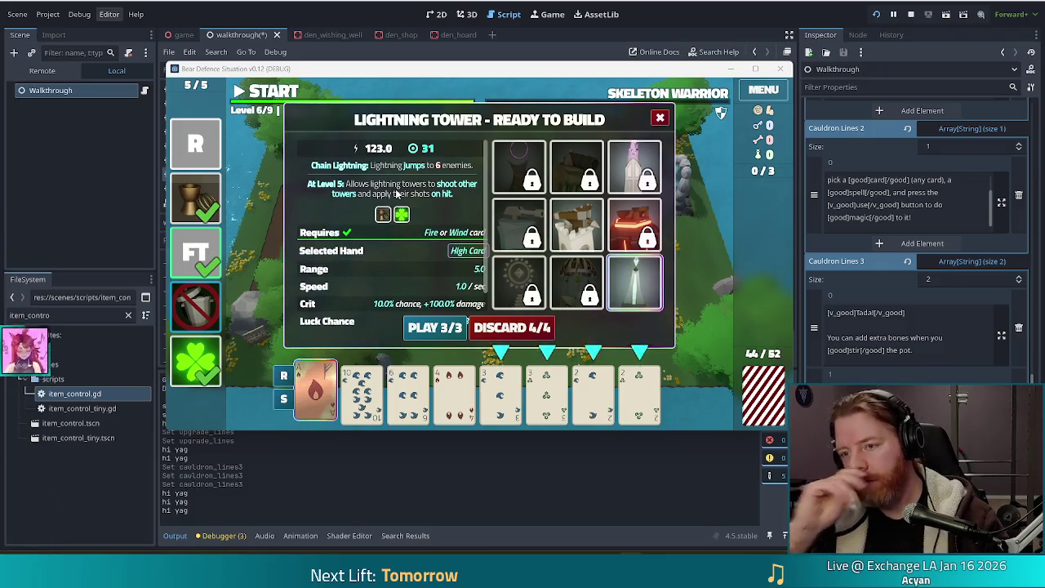
{"action": "mouse_move", "coordinate": [699, 98]}
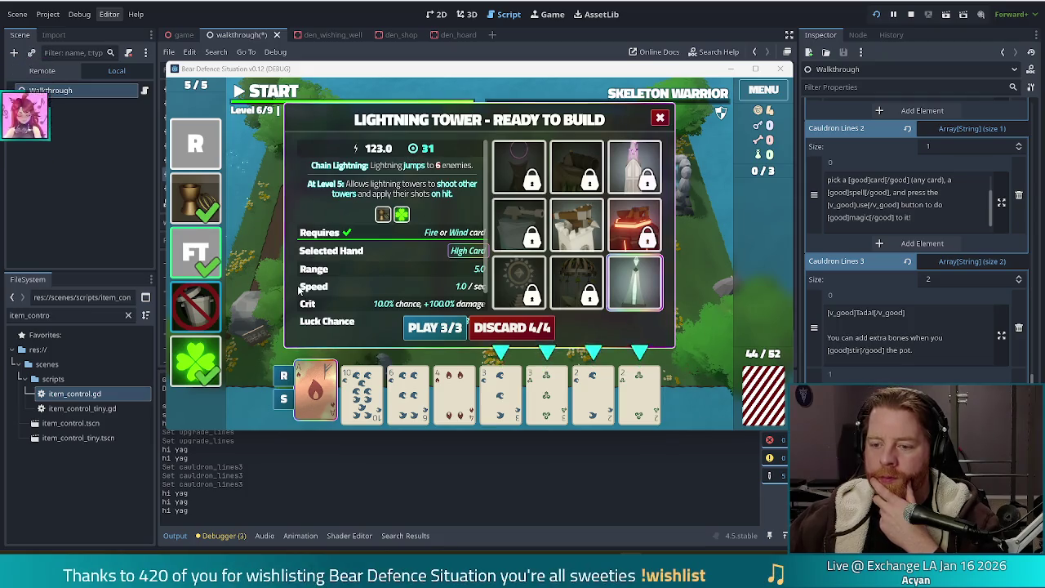
{"action": "mouse_move", "coordinate": [321, 410]}
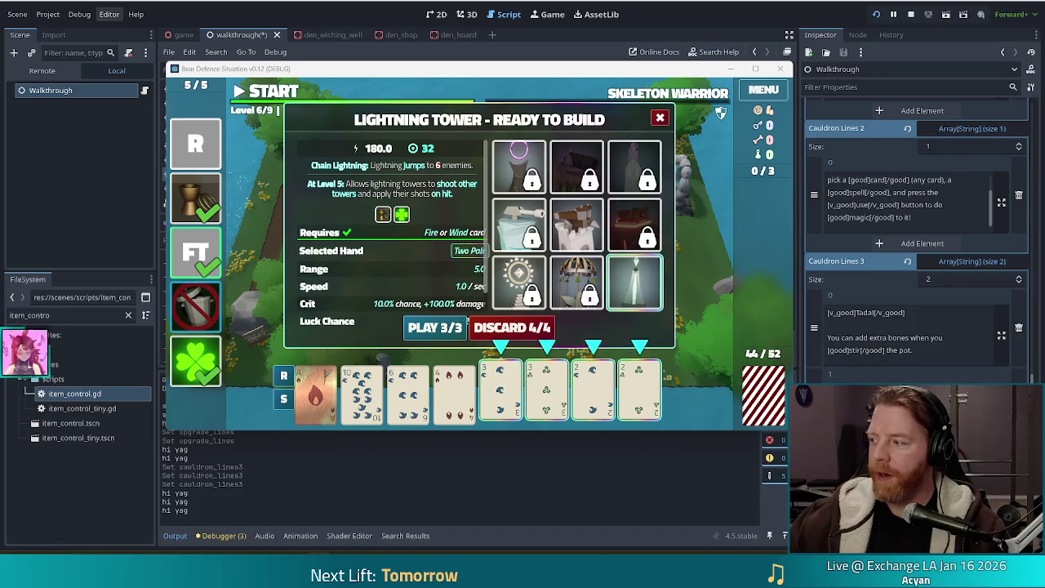
{"action": "key", "text": "alt+Tab"}
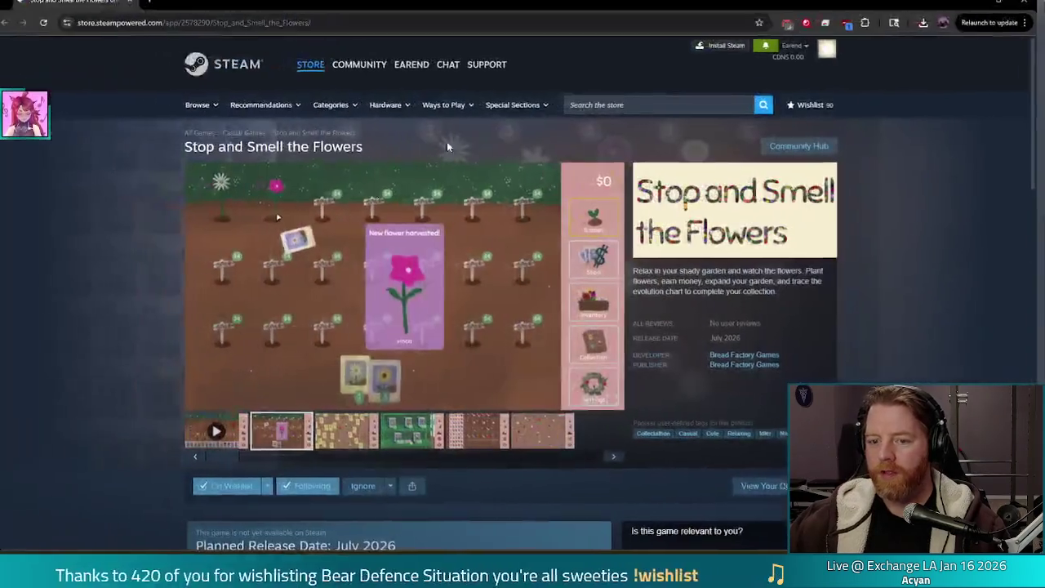
Play the Stop and Smell the Flowers trailer and switch it to full screen.
{"action": "left_click", "coordinate": [227, 431]}
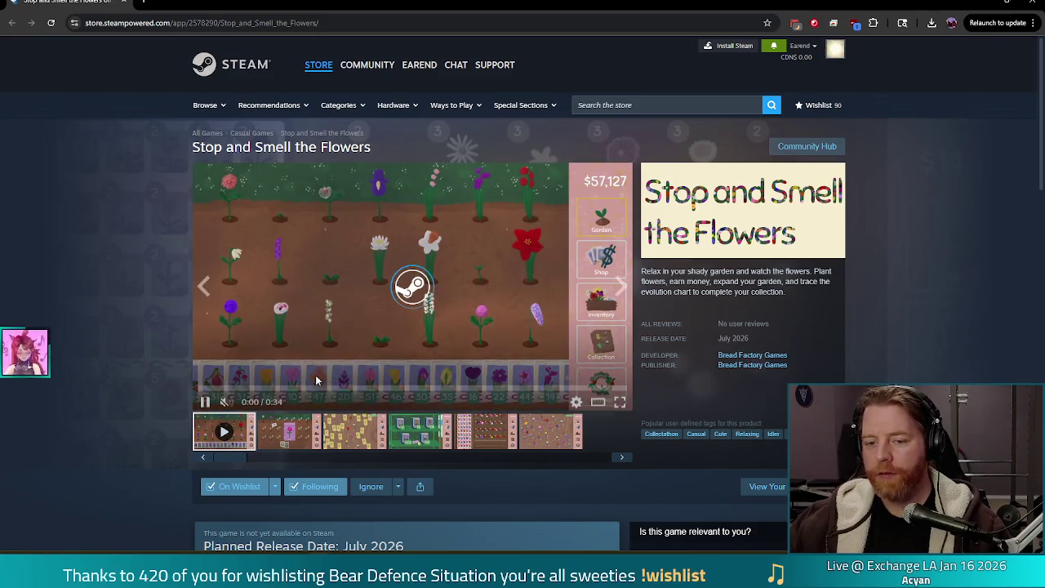
{"action": "left_click", "coordinate": [619, 402]}
{"action": "type", "text": "var flower_queue :"}
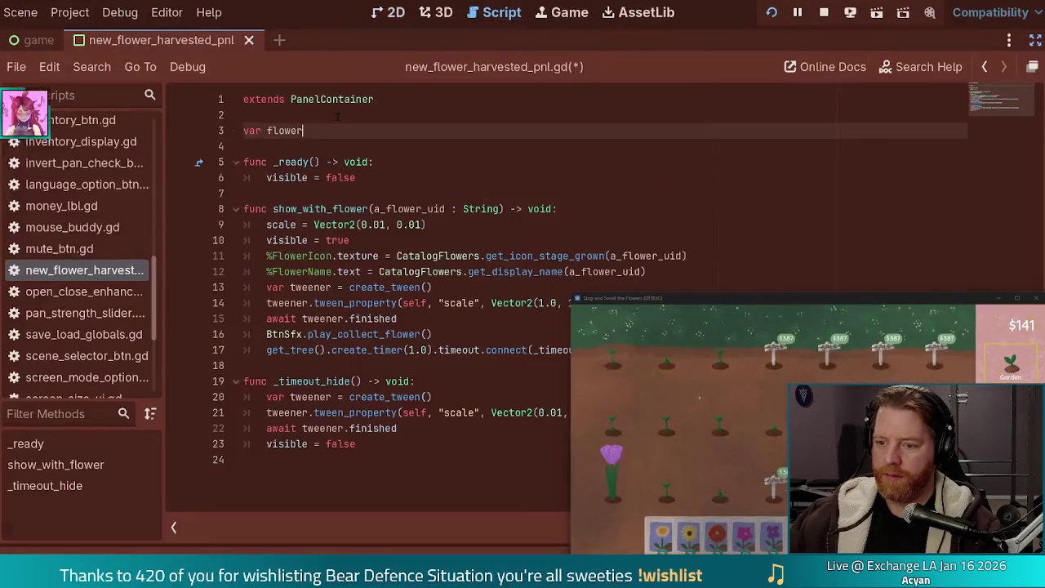
Complete line 3 as flower_queue : Array[String] = [] and save the script.
{"action": "type", "text": "Array[String] = []"}
{"action": "key", "text": "ctrl+s"}
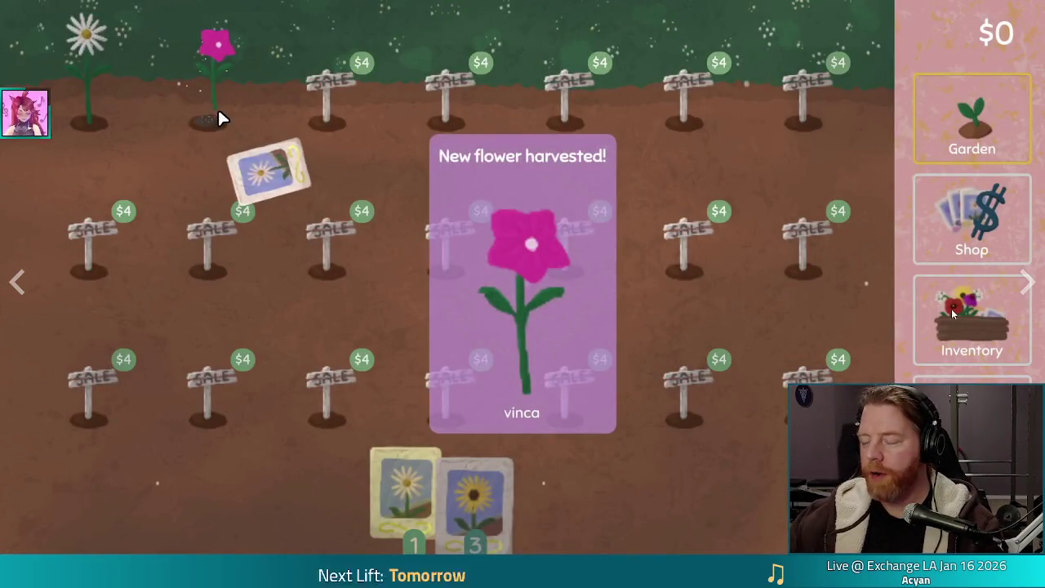
Exit the full-screen Stop and Smell the Flowers trailer.
{"action": "key", "text": "Escape"}
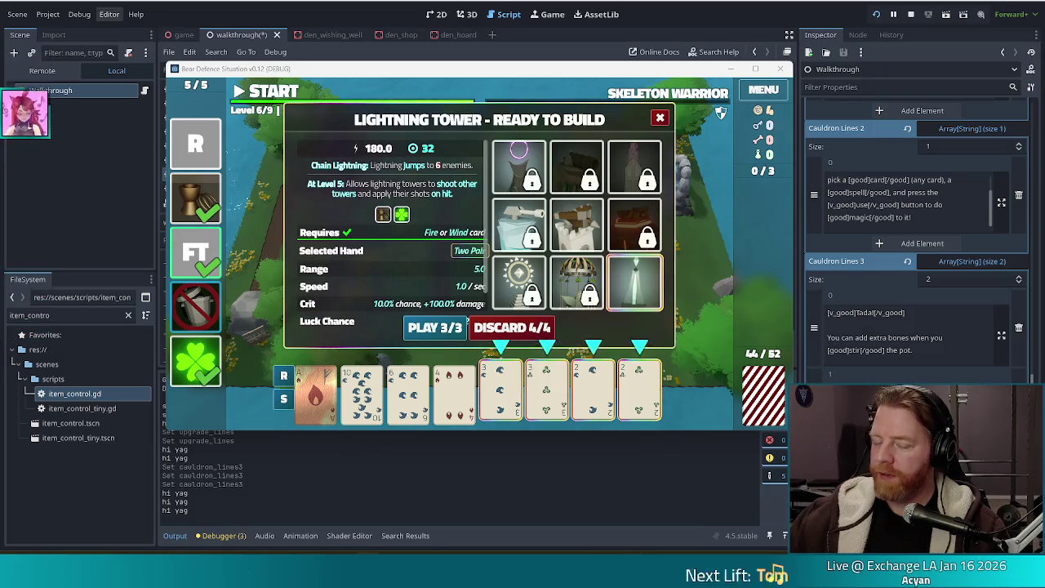
Nudge the Snipping Tool capture showing Outstanding Wishes 420 slightly left.
{"action": "left_click_drag", "start_coordinate": [489, 136], "coordinate": [464, 132]}
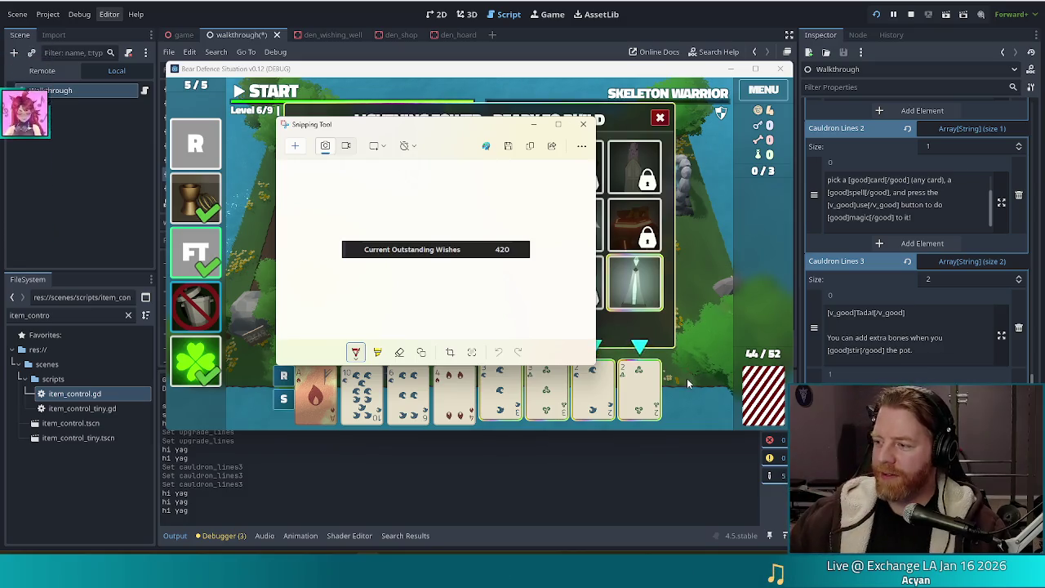
Move the Snipping Tool window down and right, then close it.
{"action": "left_click_drag", "start_coordinate": [444, 132], "coordinate": [583, 152]}
{"action": "left_click", "coordinate": [519, 149]}
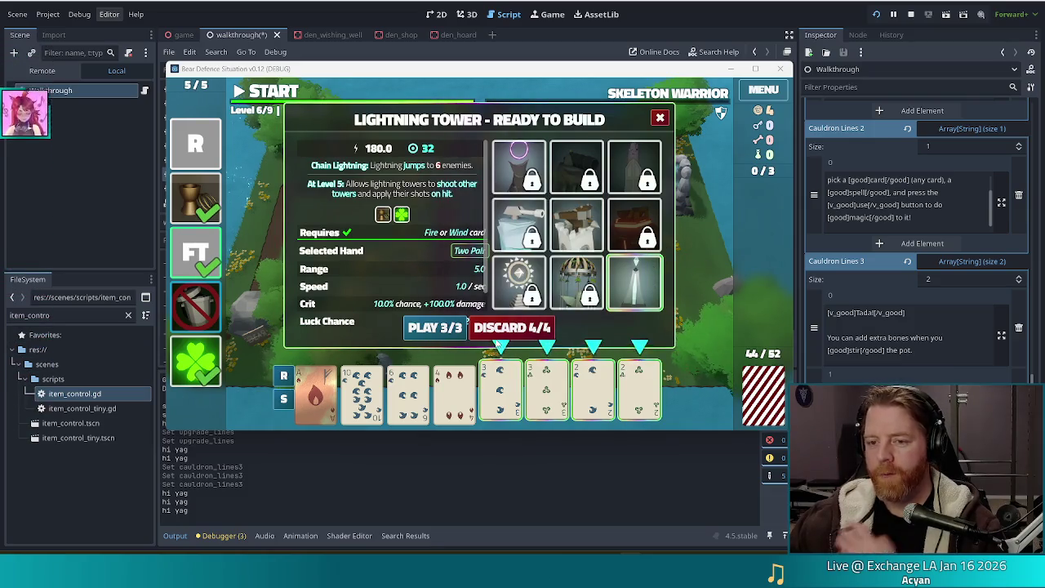
Pay with the 3 of Water, build a Lightning Tower beside the right-hand path, and start wave 1.
{"action": "left_click", "coordinate": [498, 367]}
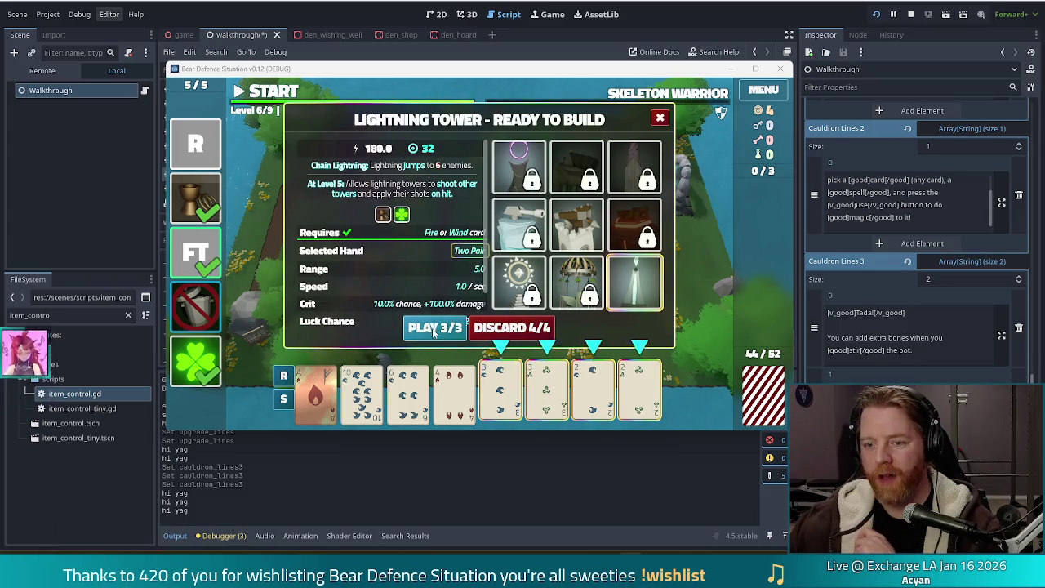
{"action": "left_click", "coordinate": [437, 329]}
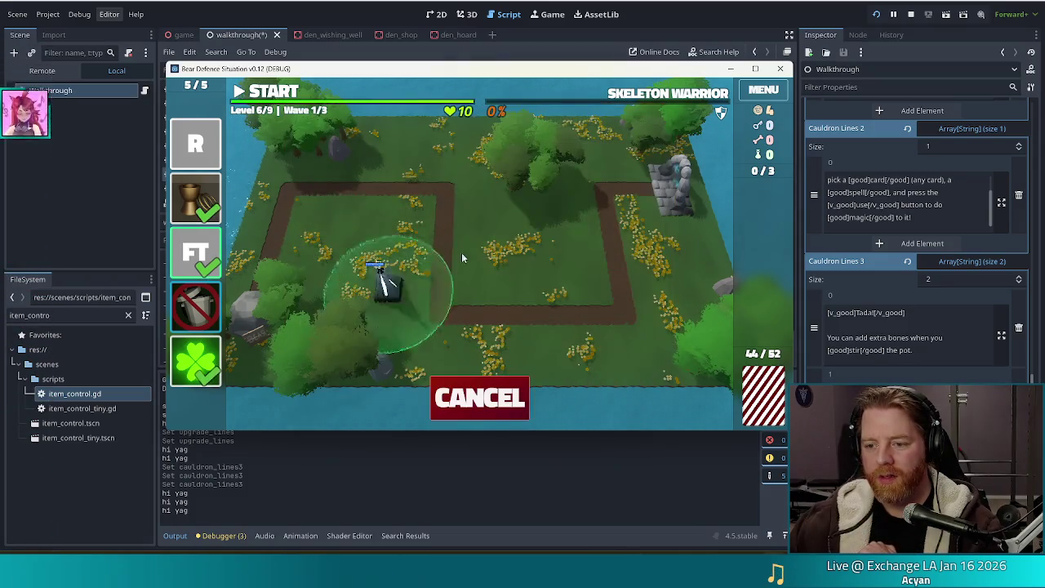
{"action": "left_click", "coordinate": [570, 273]}
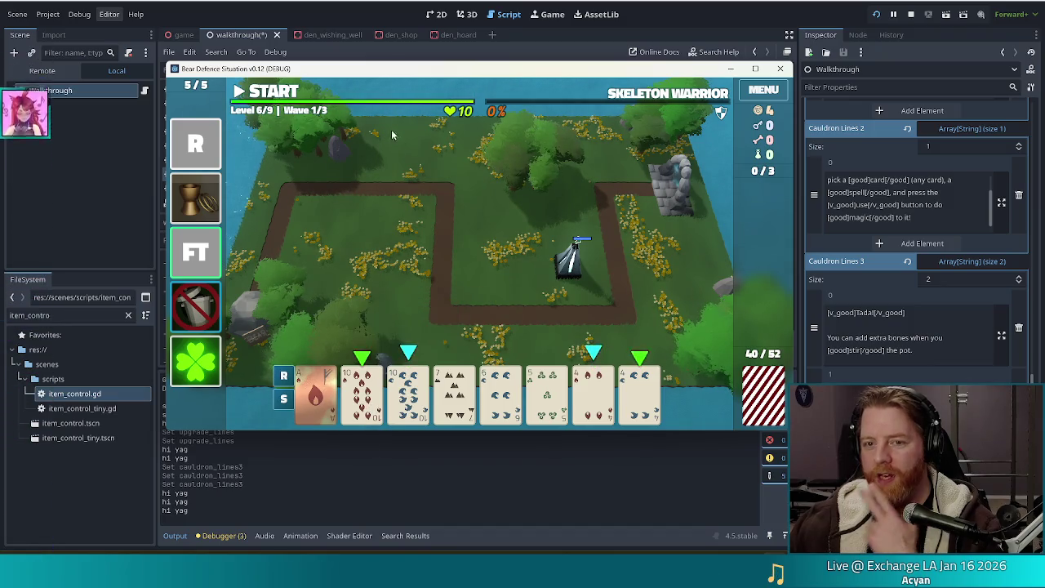
{"action": "left_click", "coordinate": [277, 92]}
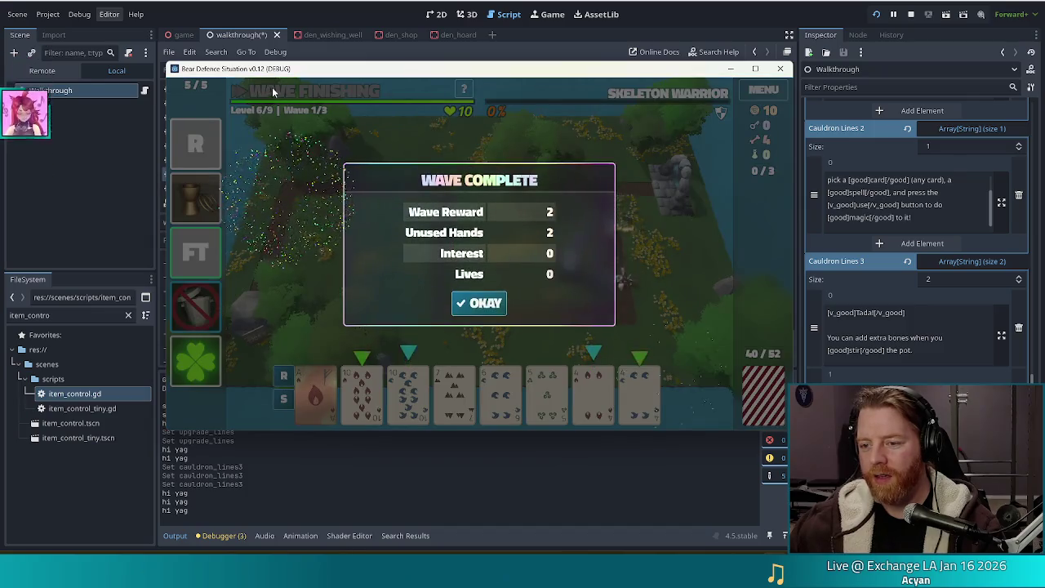
Dismiss the Wave Complete summary (Reward 2, Unused Hands 2) with OKAY.
{"action": "left_click", "coordinate": [490, 306]}
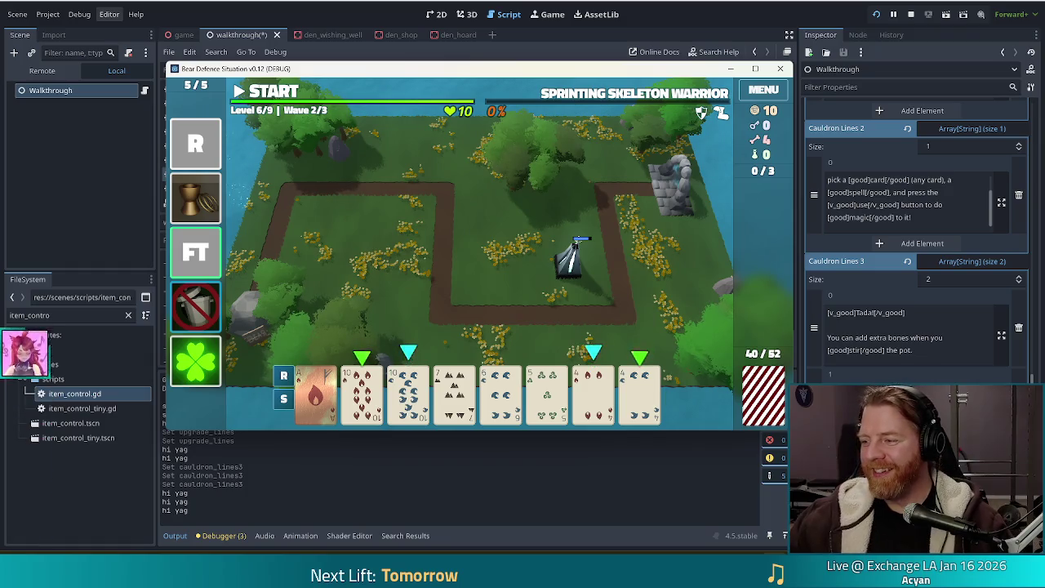
Pick a two-pair hand, then swap it for the Ace of Fire alone as high card.
{"action": "left_click", "coordinate": [361, 396]}
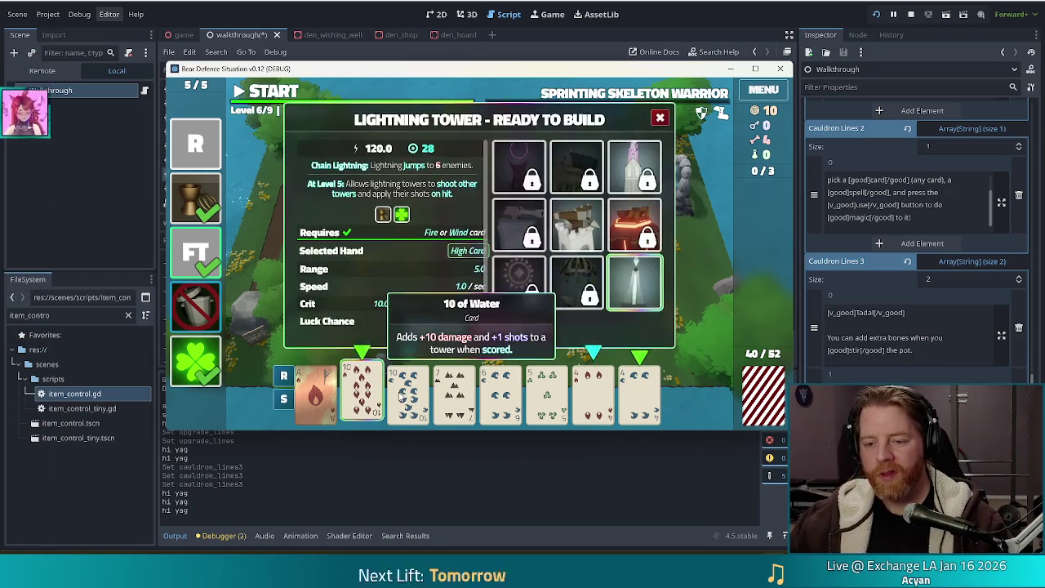
{"action": "left_click", "coordinate": [408, 396]}
{"action": "left_click", "coordinate": [635, 402]}
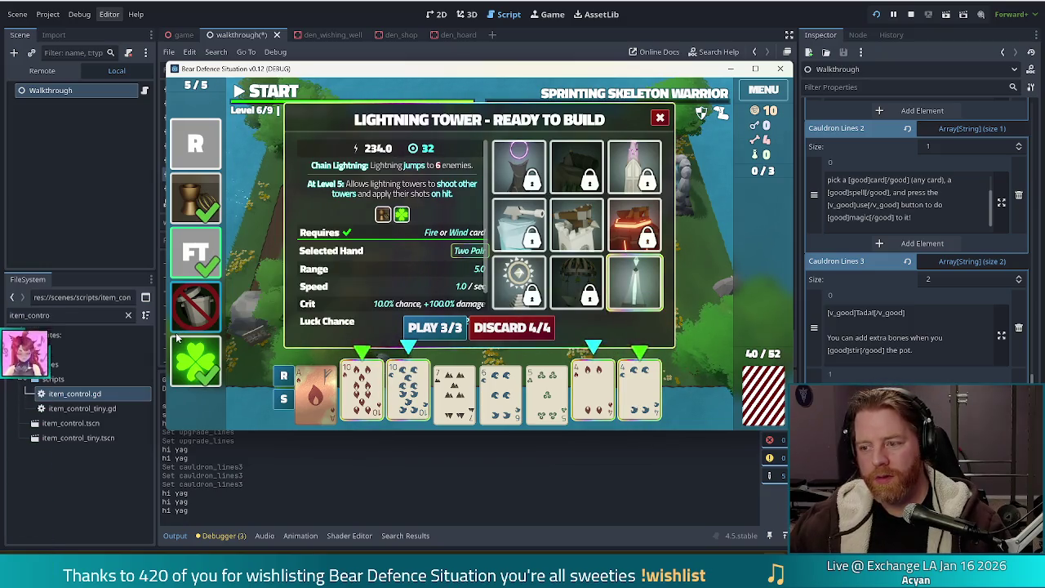
{"action": "left_click", "coordinate": [362, 393]}
{"action": "left_click", "coordinate": [408, 393]}
{"action": "left_click", "coordinate": [606, 391]}
{"action": "left_click", "coordinate": [641, 392]}
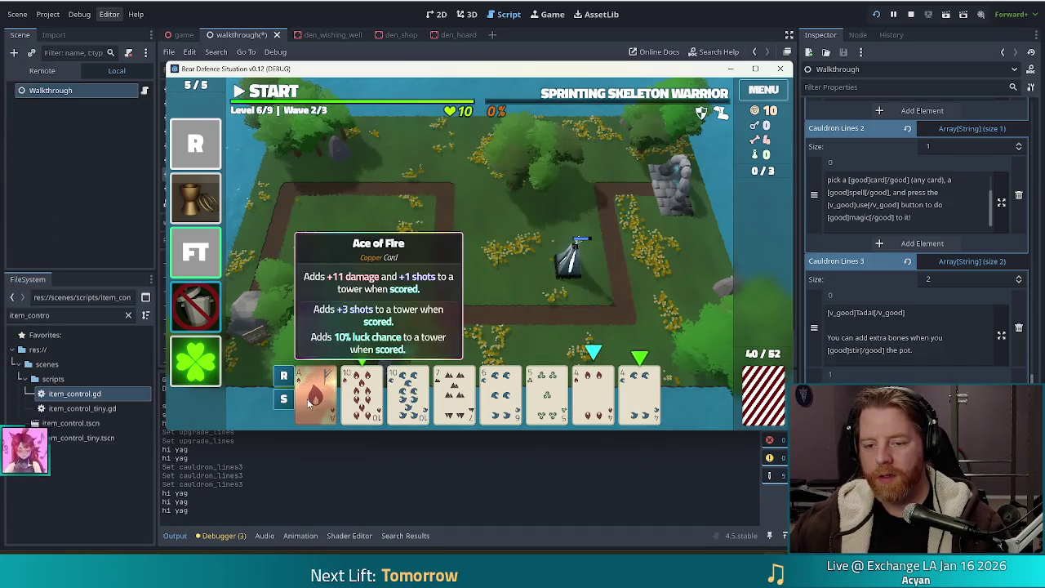
{"action": "left_click", "coordinate": [316, 392]}
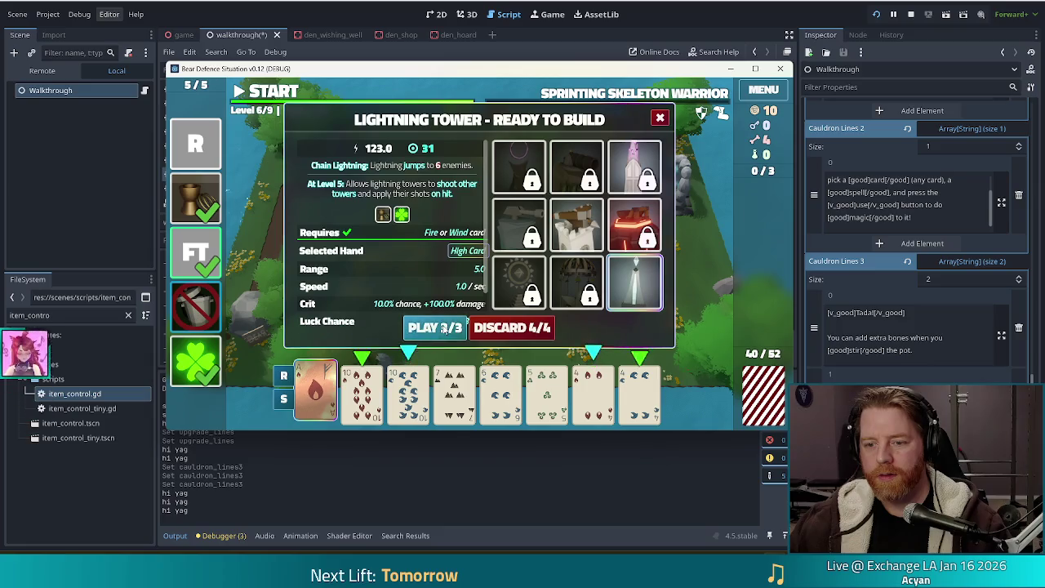
Build the second Lightning Tower near the board centre and start wave 2.
{"action": "left_click", "coordinate": [435, 328]}
{"action": "left_click", "coordinate": [484, 279]}
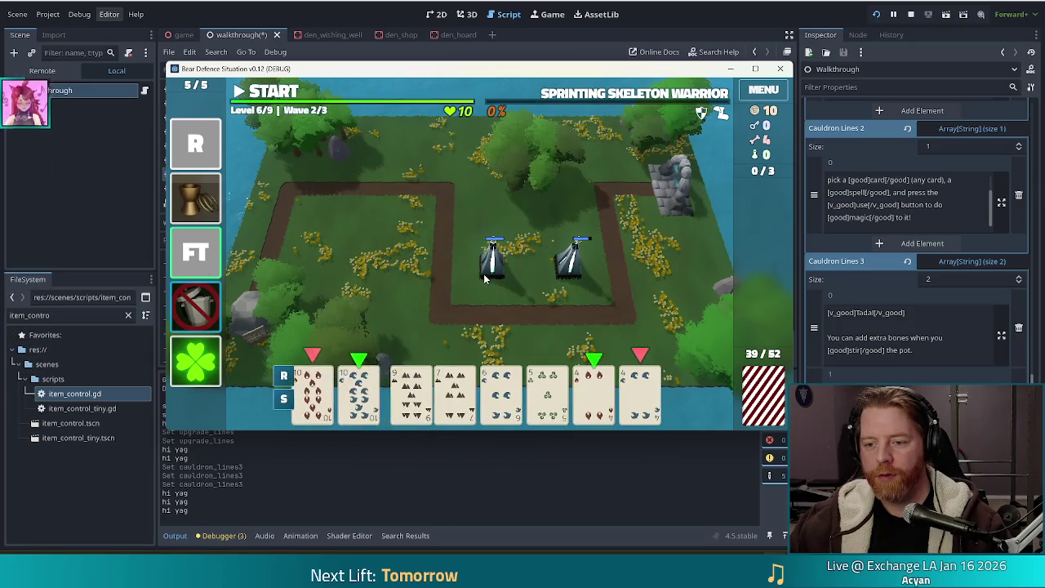
{"action": "left_click", "coordinate": [288, 92]}
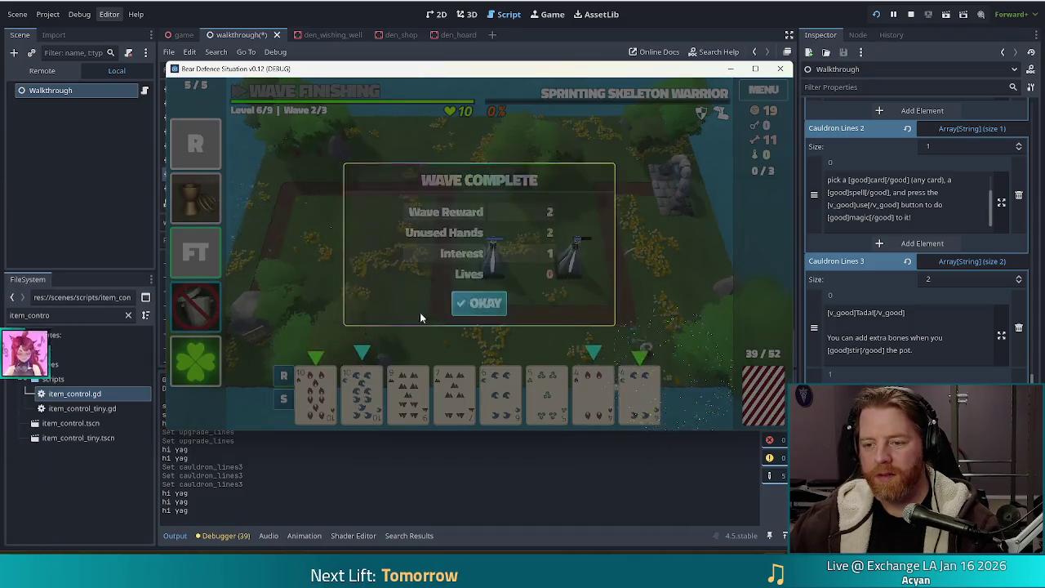
Dismiss wave 2 results, build a third Lightning Tower inside the upper-left loop, and start wave 3.
{"action": "left_click", "coordinate": [470, 307]}
{"action": "left_click", "coordinate": [315, 396]}
{"action": "left_click", "coordinate": [362, 396]}
{"action": "left_click", "coordinate": [593, 396]}
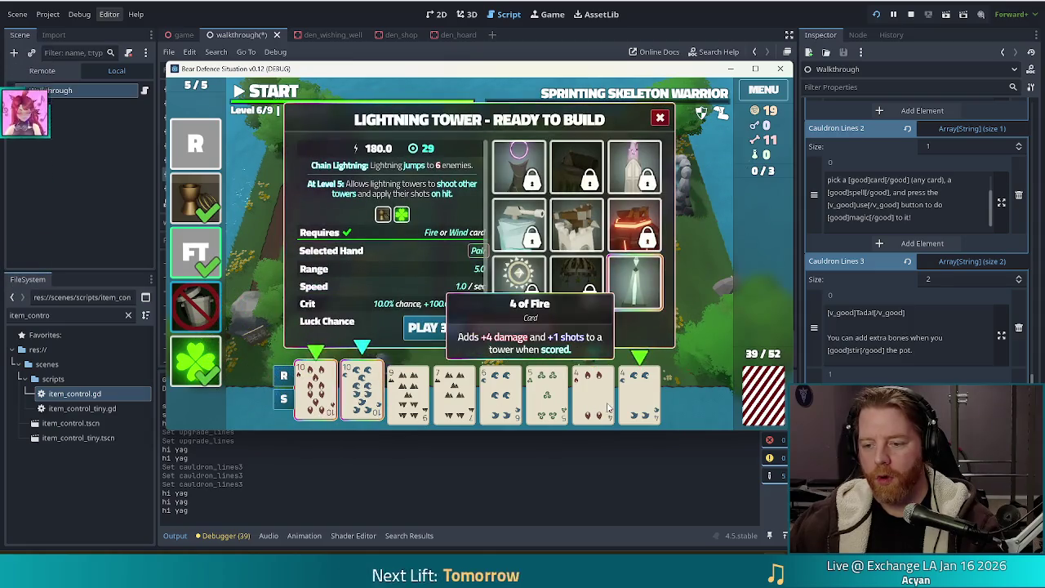
{"action": "left_click", "coordinate": [640, 396]}
{"action": "left_click", "coordinate": [445, 328]}
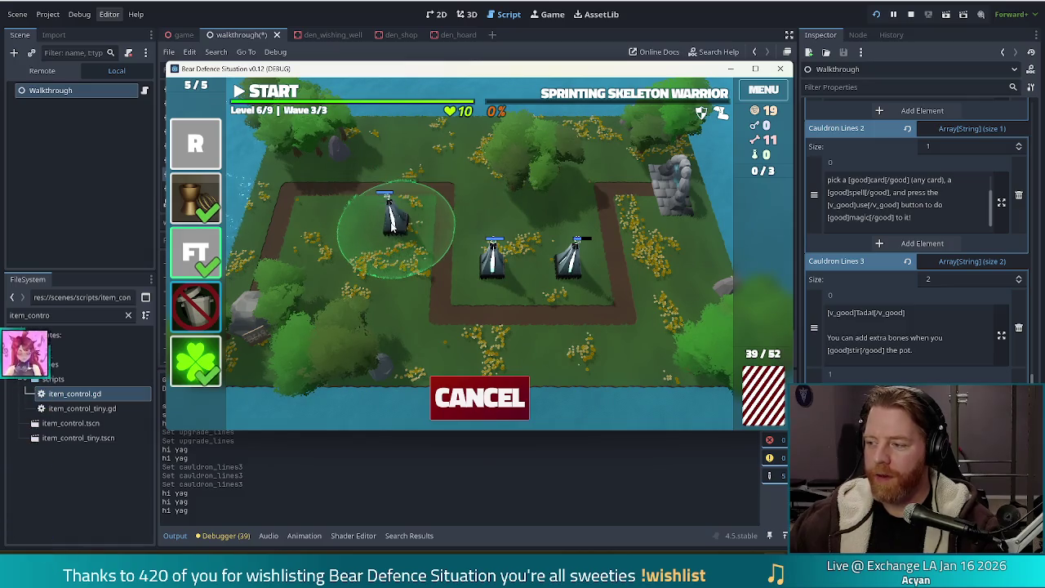
{"action": "left_click", "coordinate": [399, 223]}
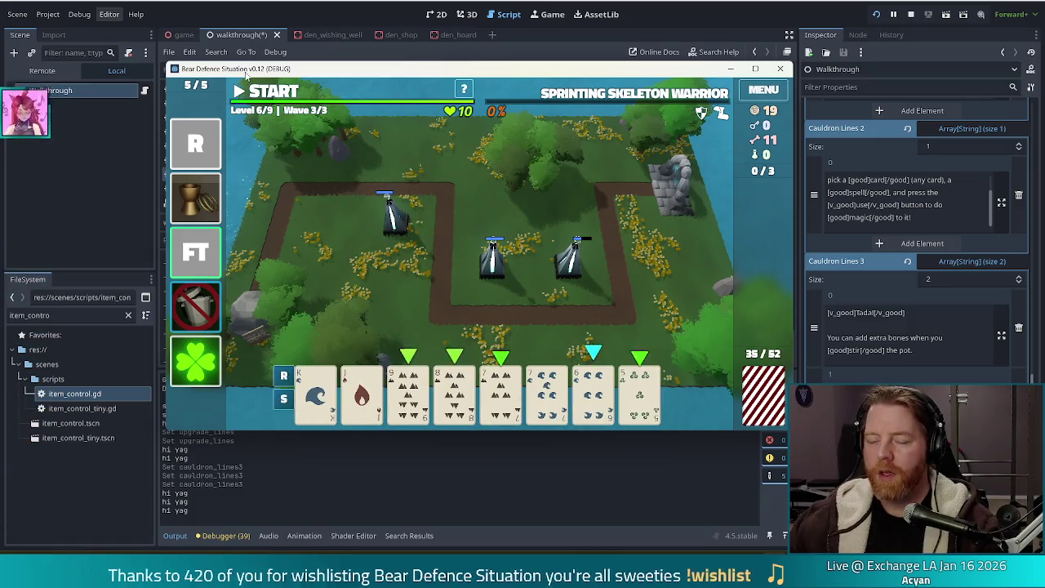
{"action": "key", "text": "space"}
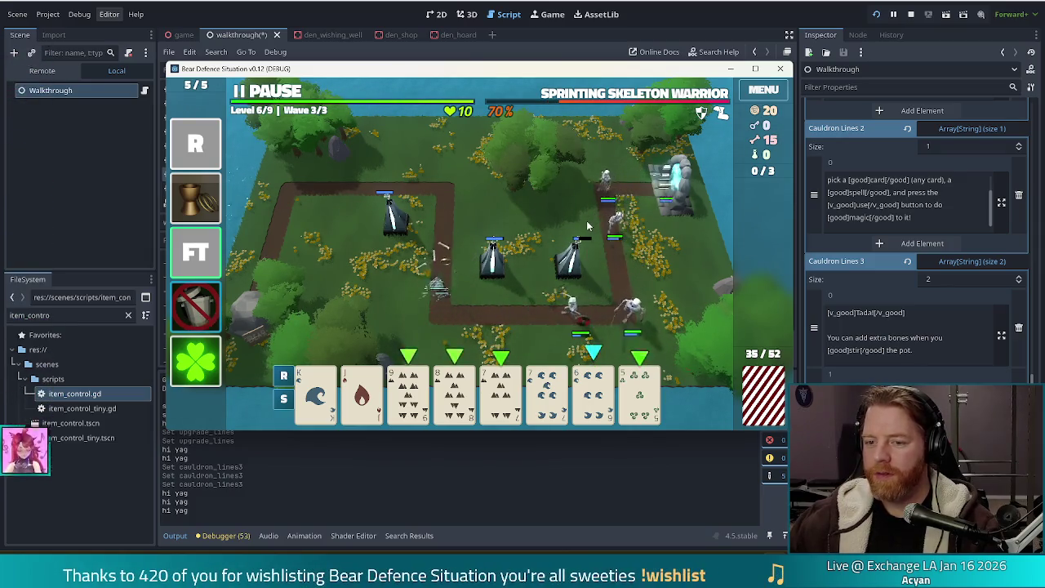
{"action": "mouse_move", "coordinate": [586, 406]}
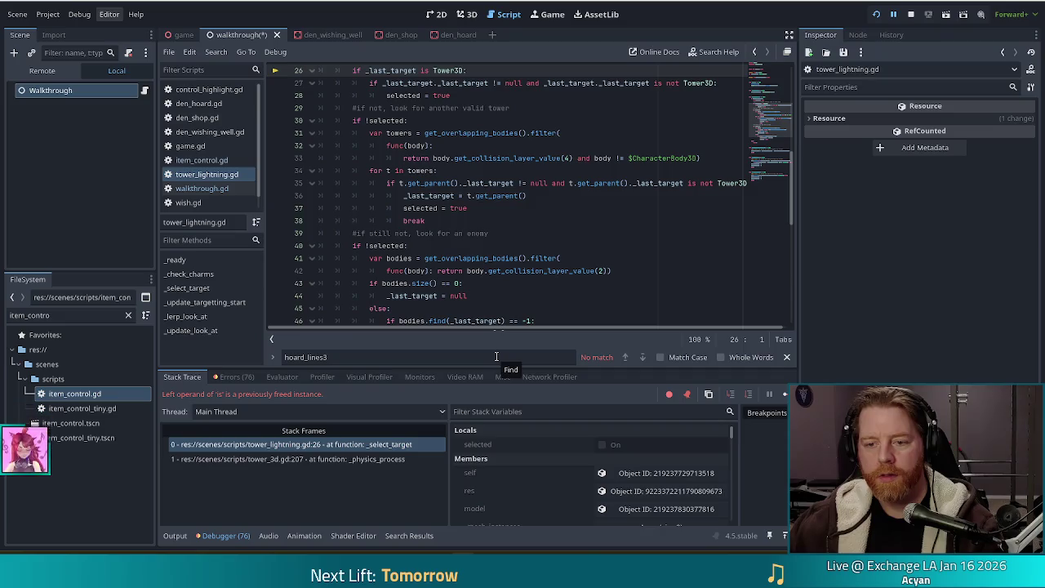
Change line 26's condition to is_instance_valid(_last_target) and _last_target is Tower3D.
{"action": "scroll", "coordinate": [439, 258], "scroll_direction": "up", "scroll_amount": 3}
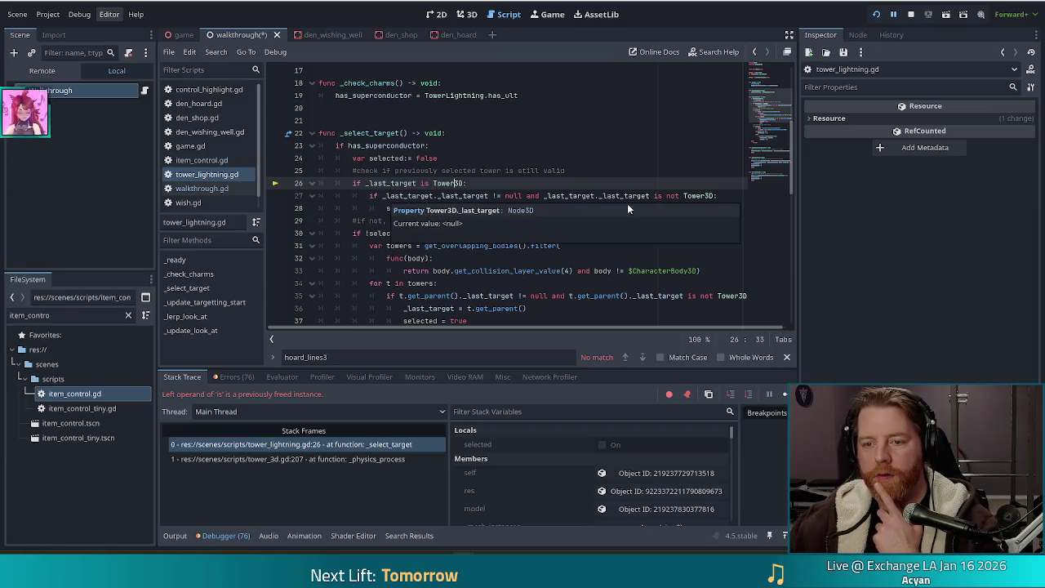
{"action": "mouse_move", "coordinate": [381, 186]}
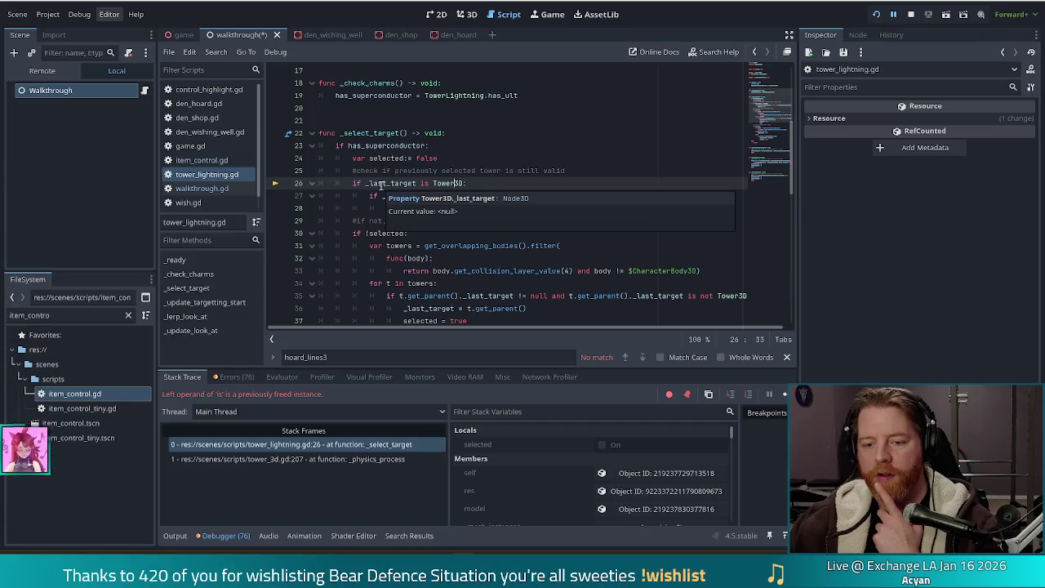
{"action": "left_click", "coordinate": [361, 183]}
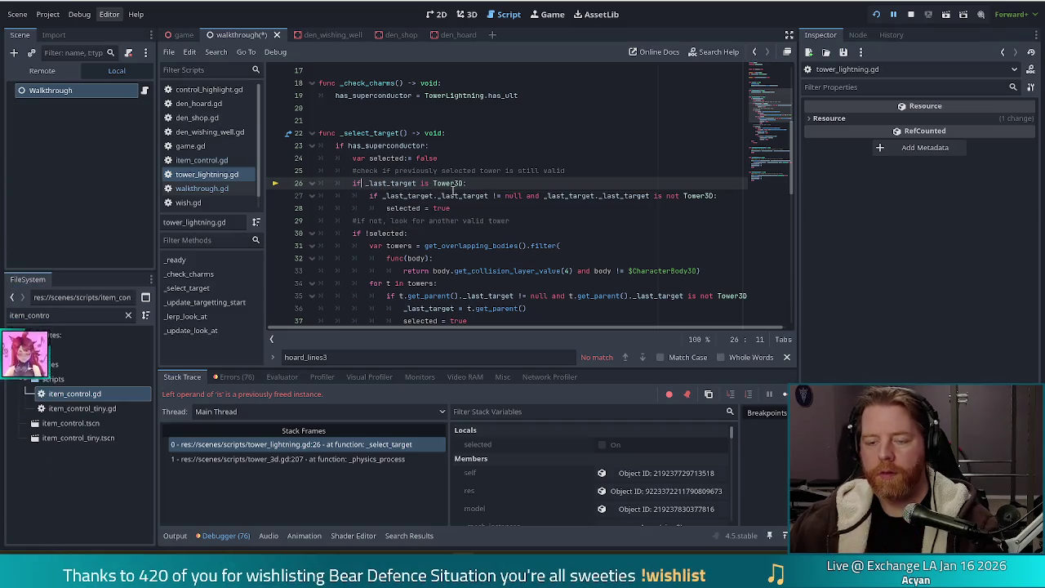
{"action": "mouse_move", "coordinate": [454, 193]}
{"action": "key", "text": "Right"}
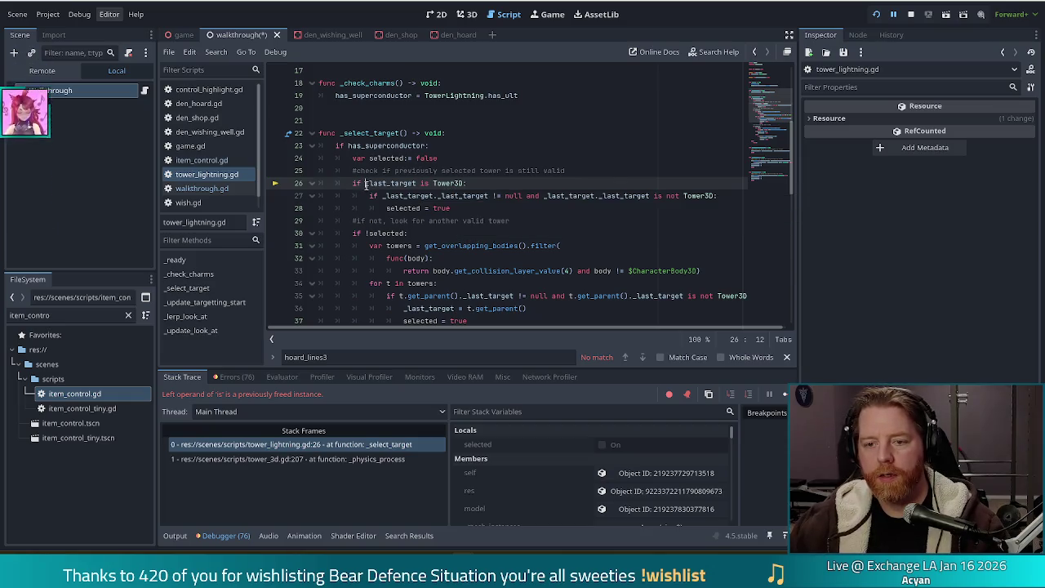
{"action": "mouse_move", "coordinate": [416, 197]}
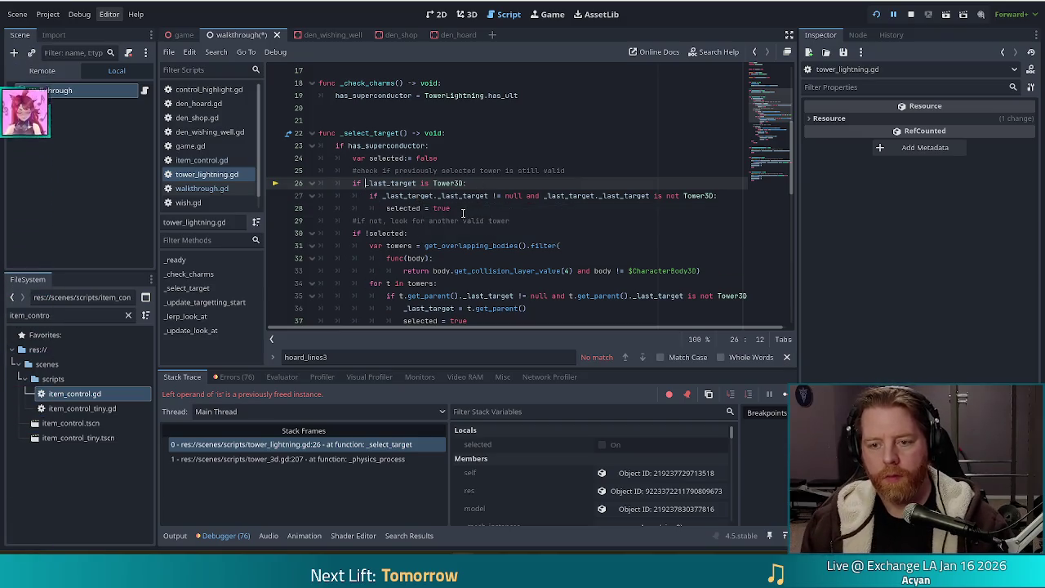
{"action": "type", "text": "is_inst"}
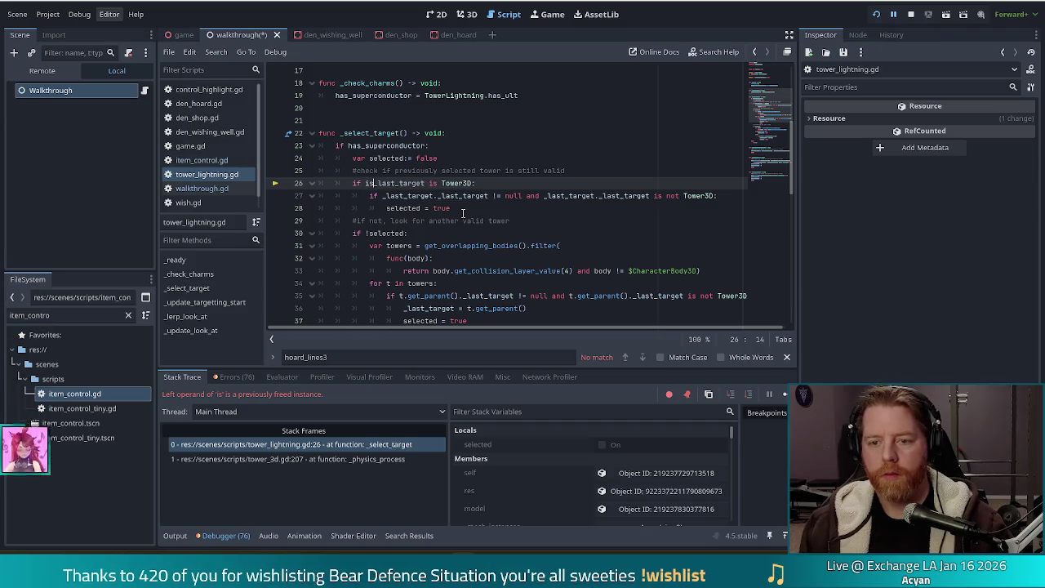
{"action": "key", "text": "Down"}
{"action": "key", "text": "Down"}
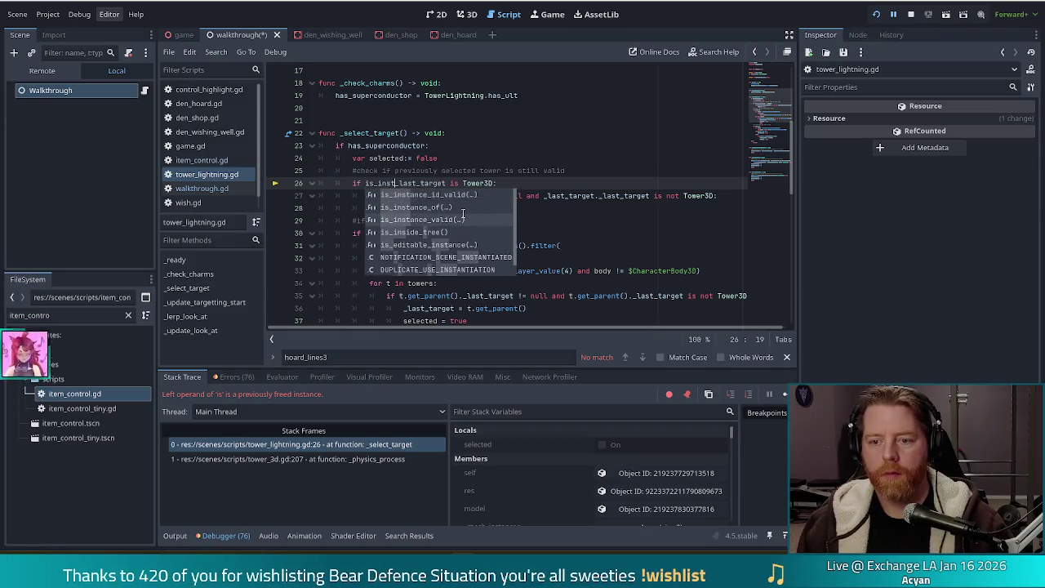
{"action": "key", "text": "Tab"}
{"action": "type", "text": "_la"}
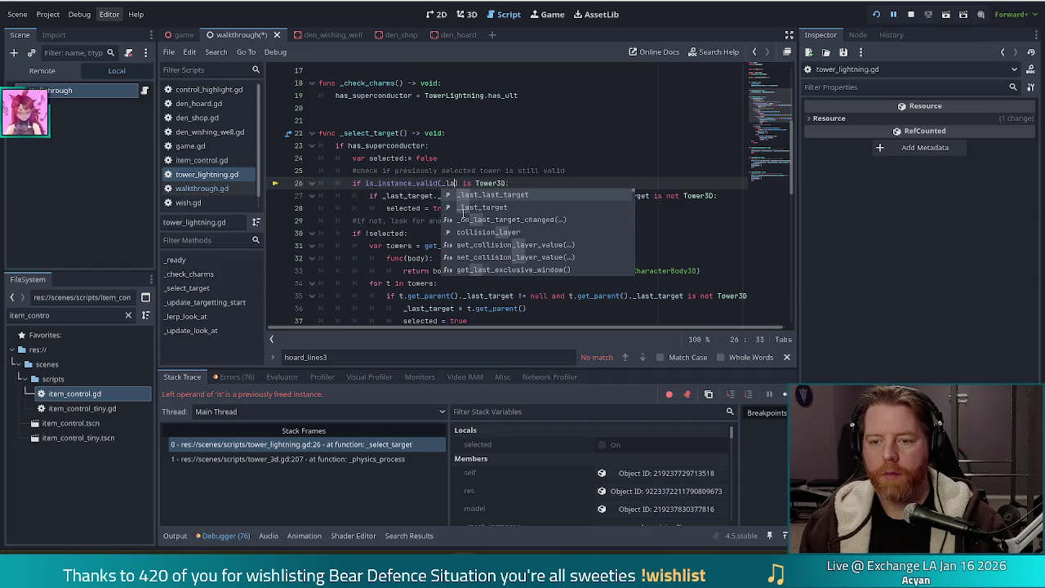
{"action": "key", "text": "Tab"}
{"action": "type", "text": ") and "}
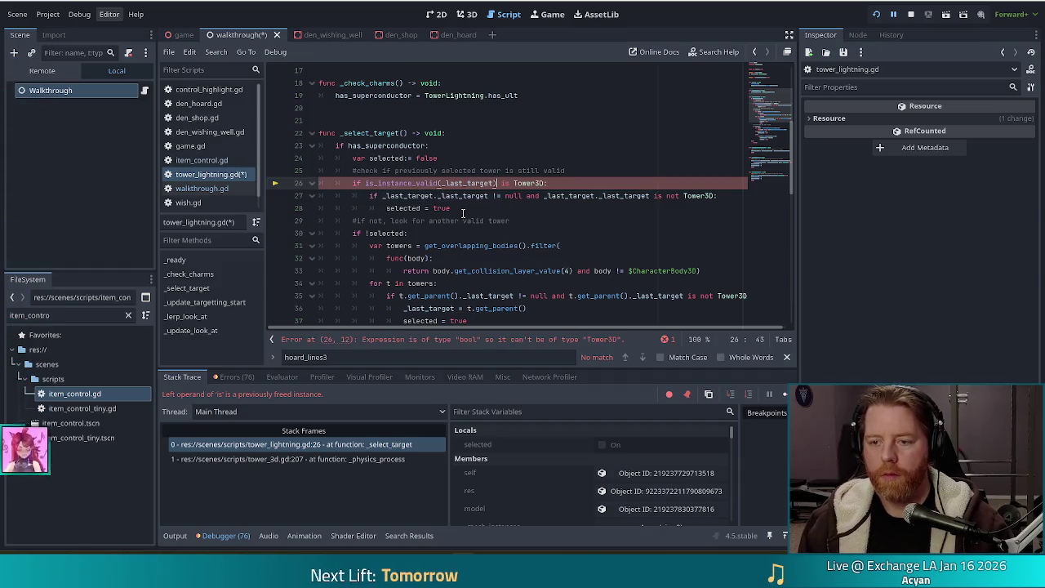
{"action": "type", "text": "_last"}
{"action": "key", "text": "Tab"}
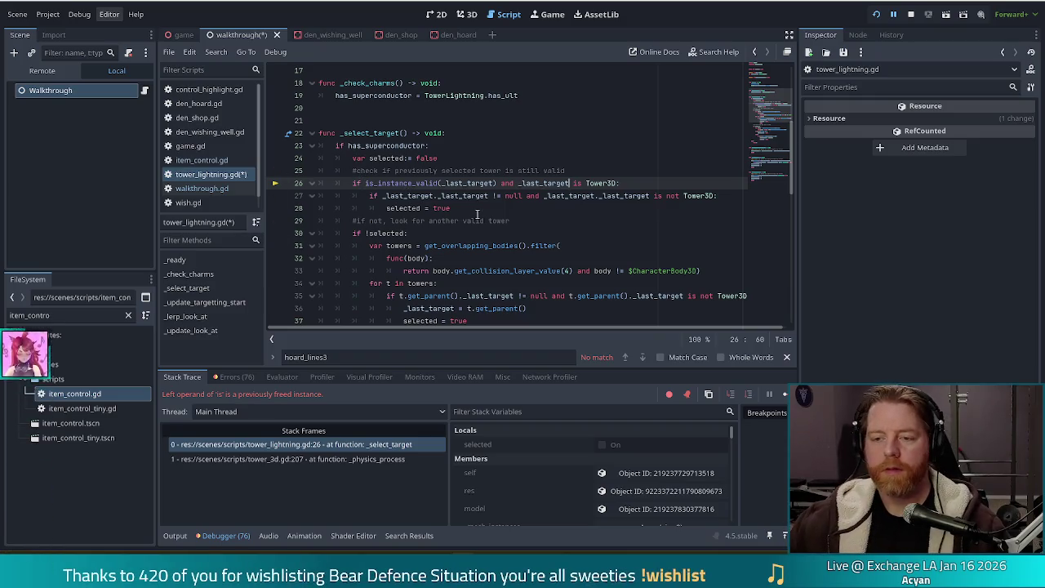
Leave the edited tower_lightning.gd script and switch back to the running game.
{"action": "scroll", "coordinate": [433, 245], "scroll_direction": "down", "scroll_amount": 2}
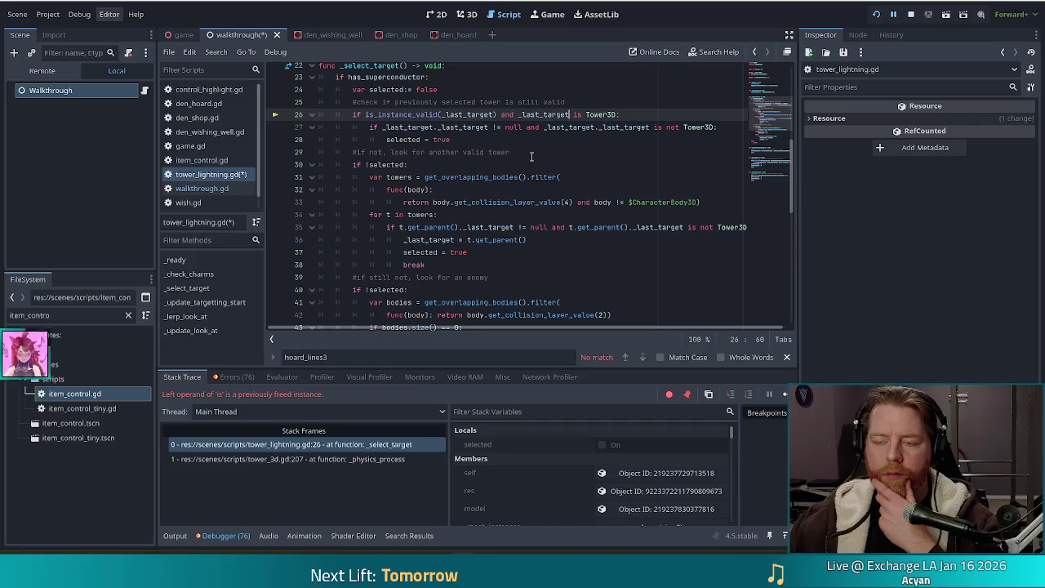
{"action": "left_click", "coordinate": [484, 138]}
{"action": "key", "text": "Up"}
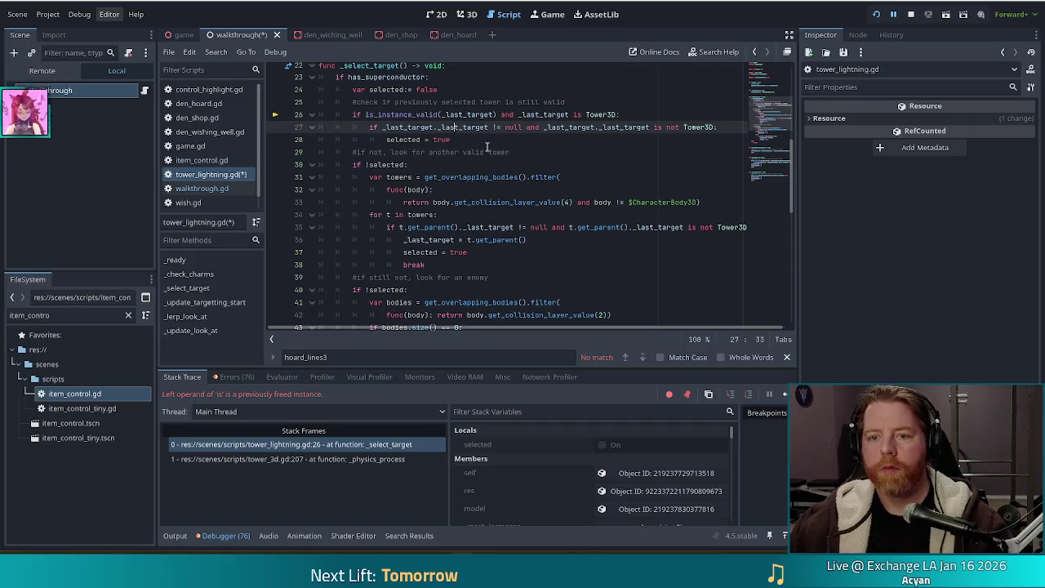
{"action": "key", "text": "alt+Tab"}
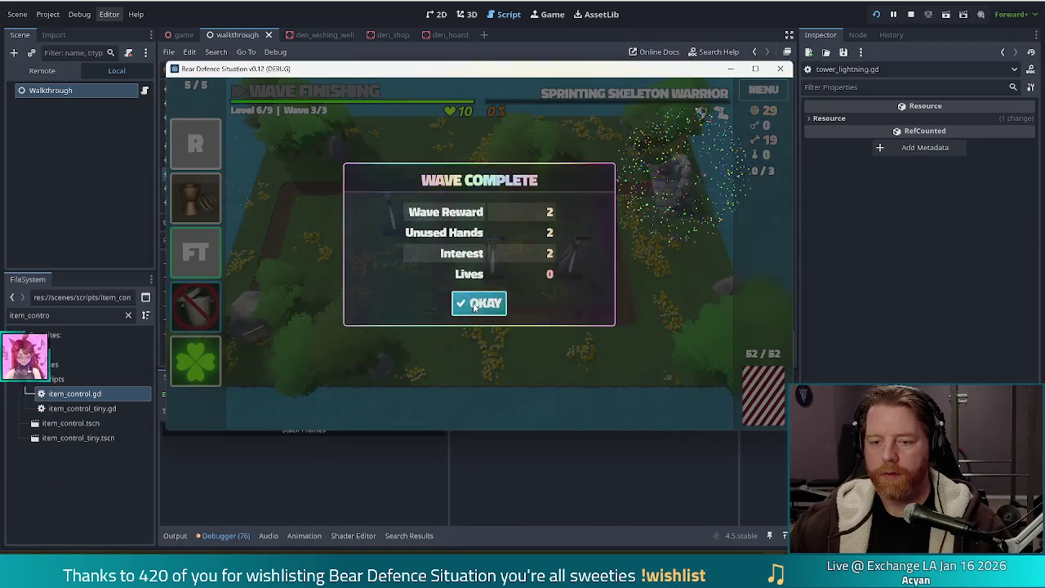
Dismiss the wave 3 results to reach the Level 7 Lightning Tower upgrade panel (Shots 12 > 15).
{"action": "left_click", "coordinate": [472, 303]}
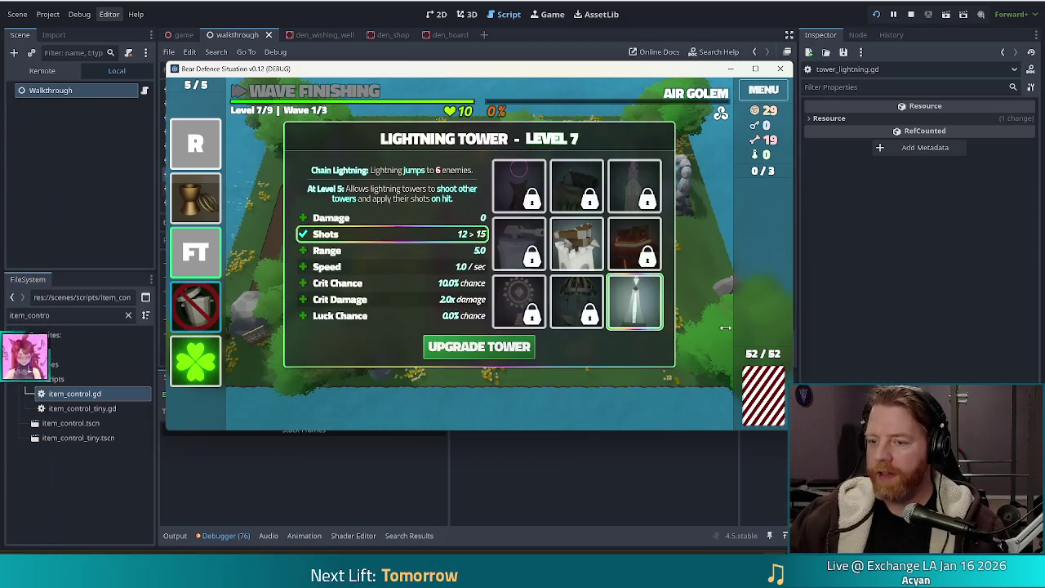
{"action": "mouse_move", "coordinate": [653, 289]}
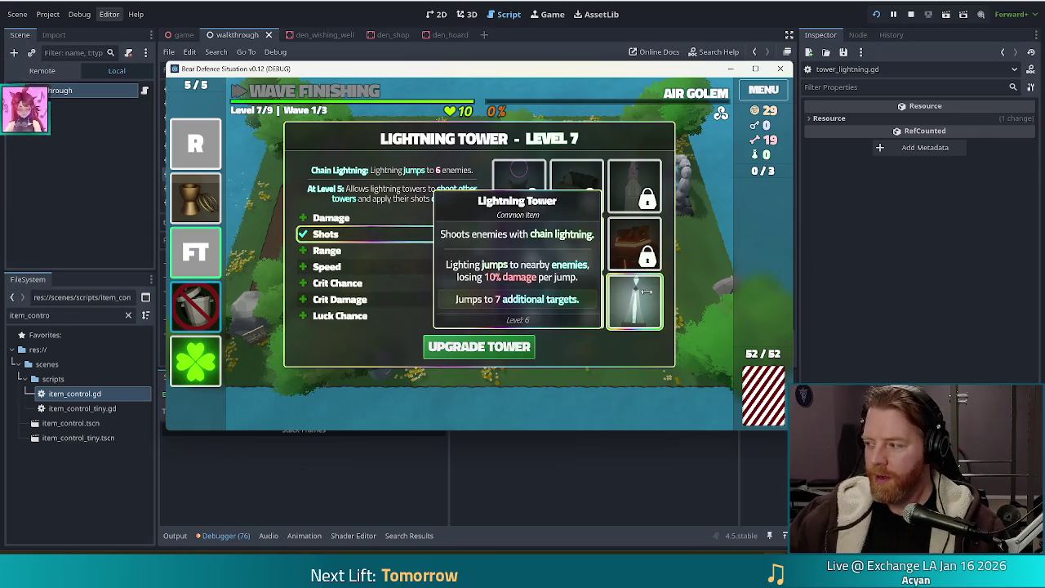
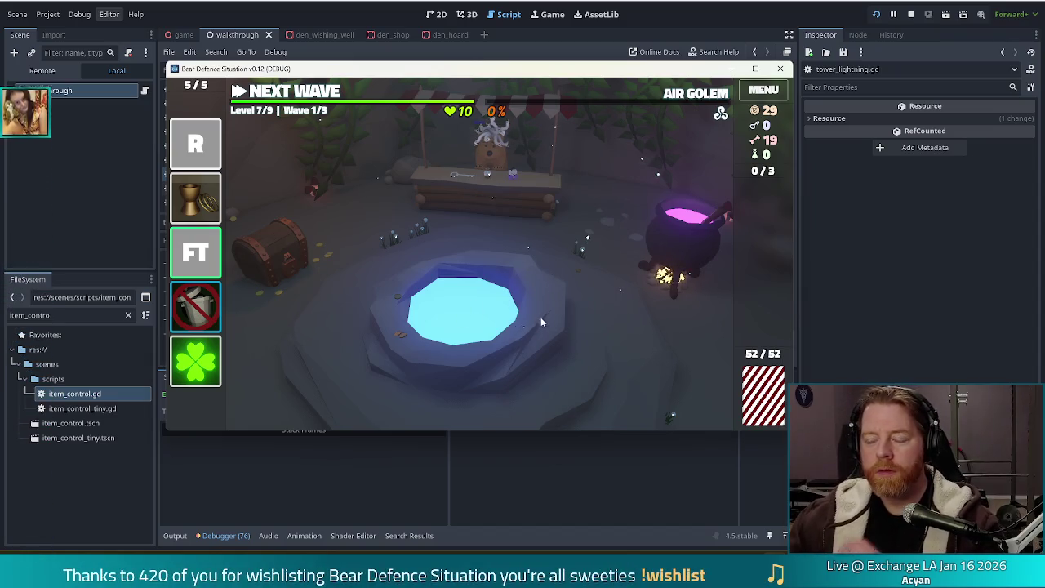
Open the cauldron, add two bones and stir to reveal three spells.
{"action": "left_click", "coordinate": [690, 241]}
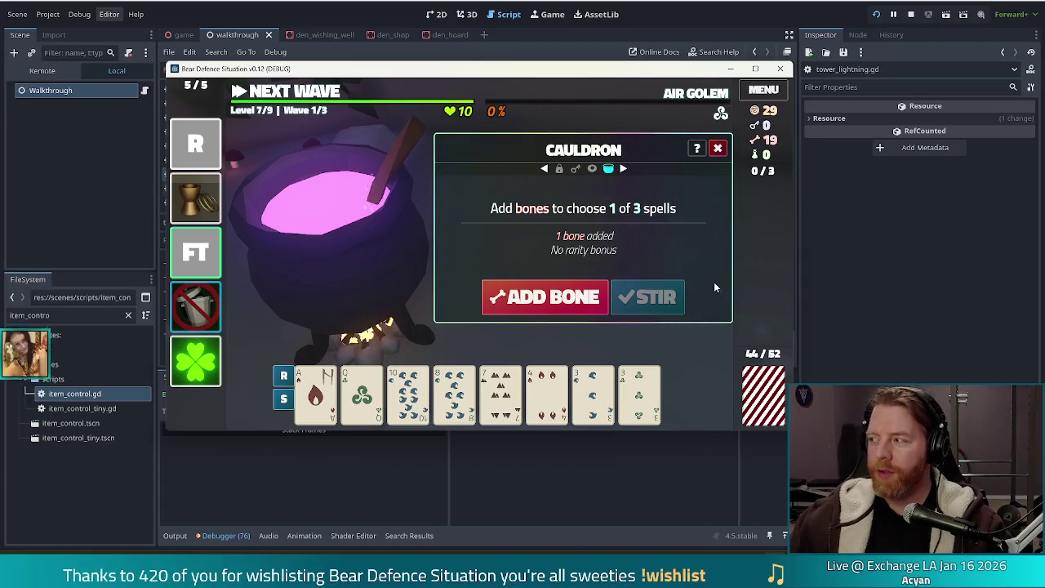
{"action": "left_click", "coordinate": [552, 300]}
{"action": "left_click", "coordinate": [551, 300]}
{"action": "left_click", "coordinate": [648, 297]}
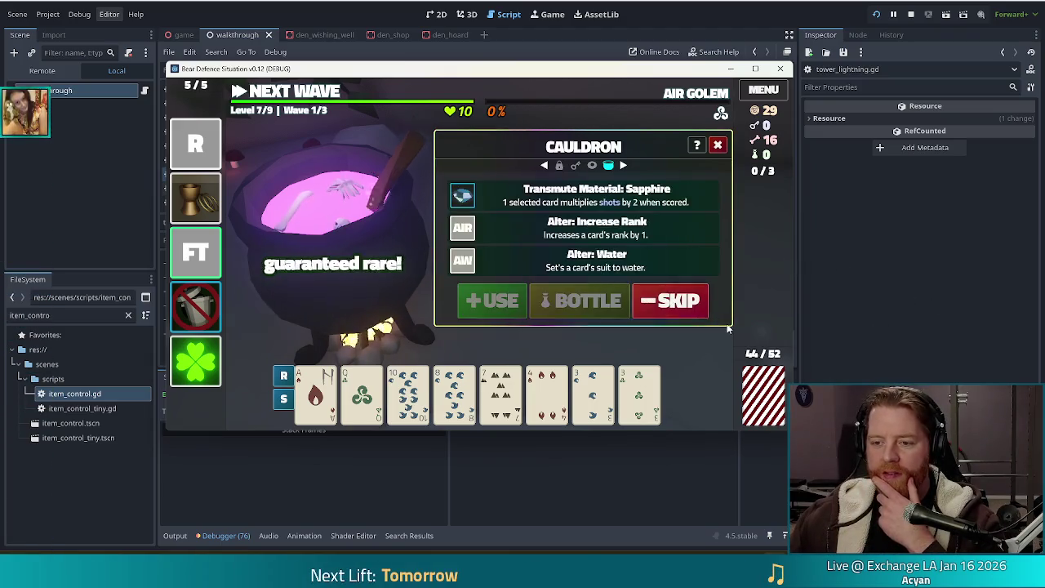
Transmute the Ace of Fire into Sapphire and add a bone for the next brew.
{"action": "mouse_move", "coordinate": [316, 390]}
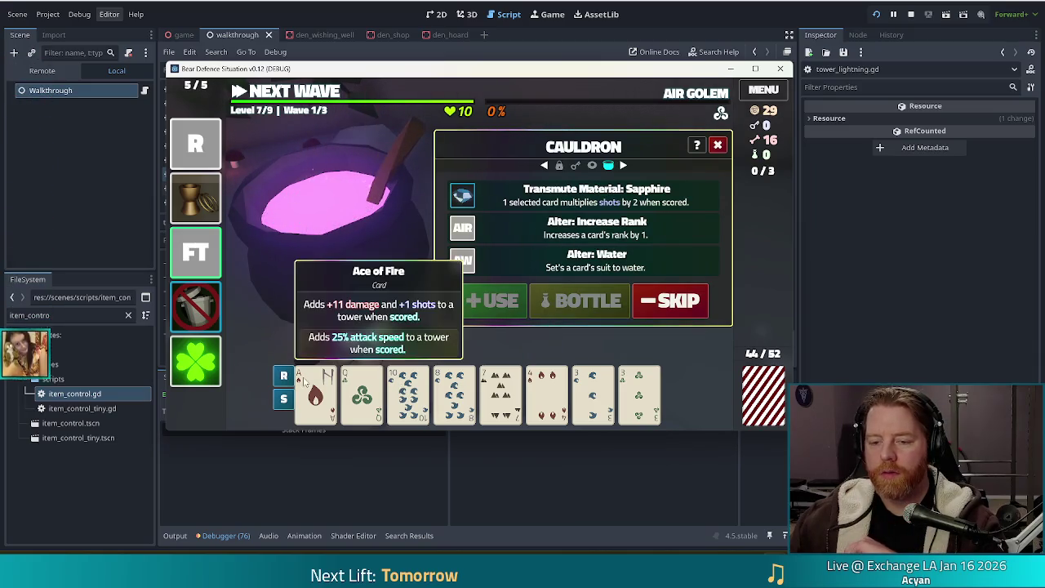
{"action": "left_click", "coordinate": [487, 302]}
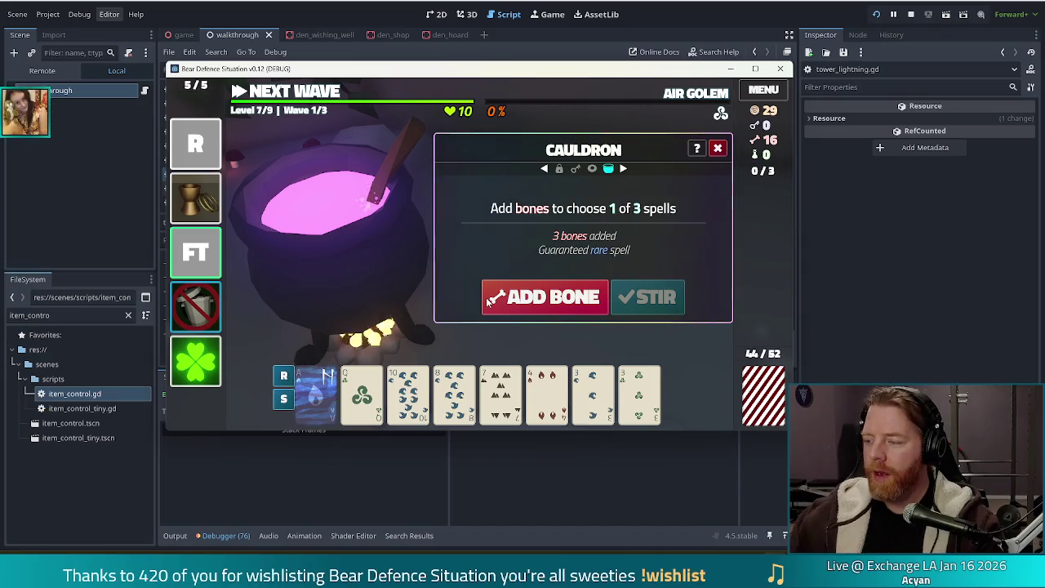
{"action": "left_click", "coordinate": [490, 302]}
Add a second bone, then transmute the 3 of Wind card into Ruby.
{"action": "left_click", "coordinate": [565, 301]}
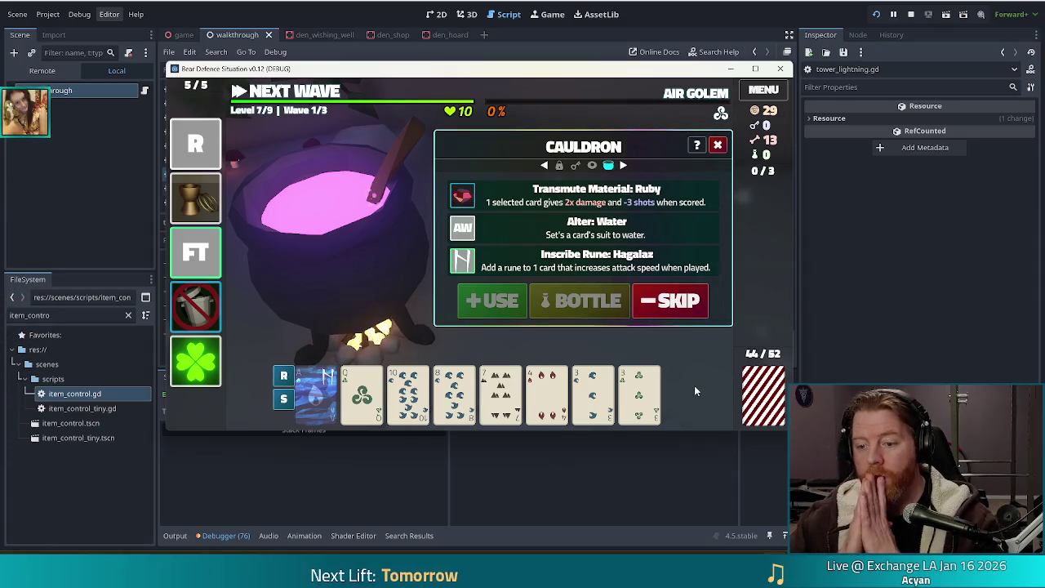
{"action": "mouse_move", "coordinate": [587, 401]}
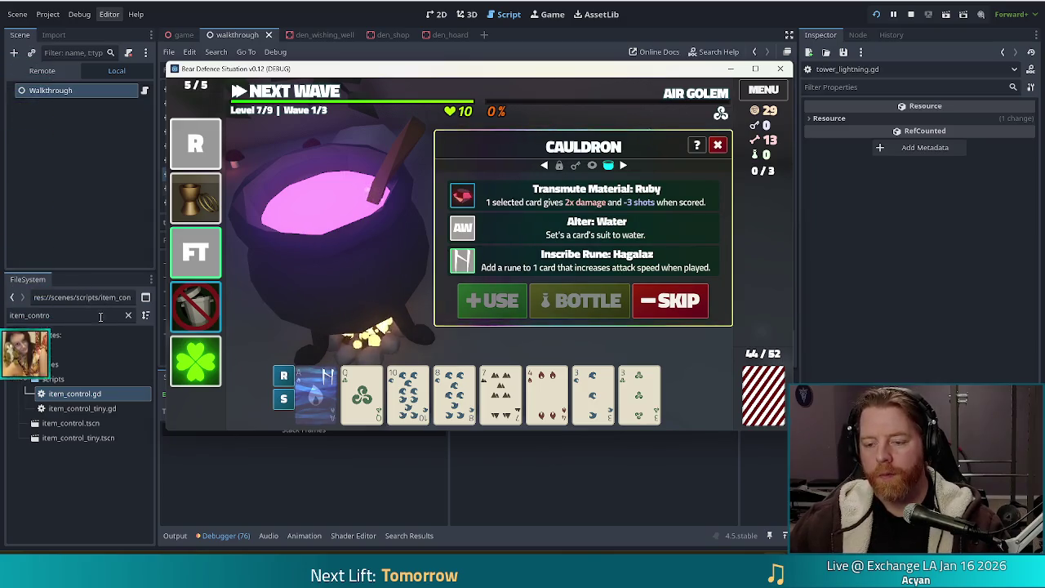
{"action": "left_click", "coordinate": [501, 390]}
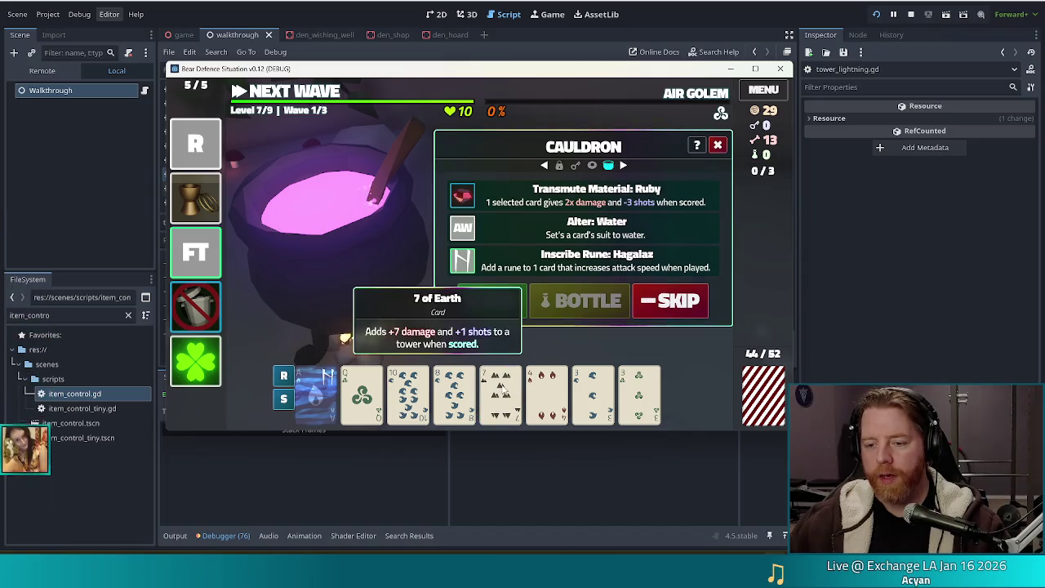
{"action": "left_click", "coordinate": [640, 392]}
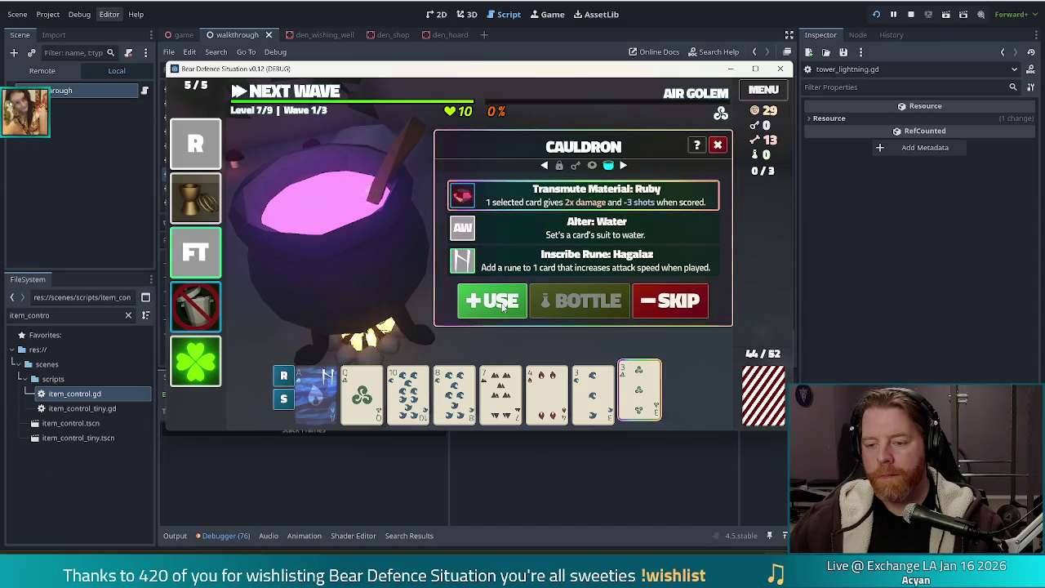
{"action": "left_click", "coordinate": [502, 304]}
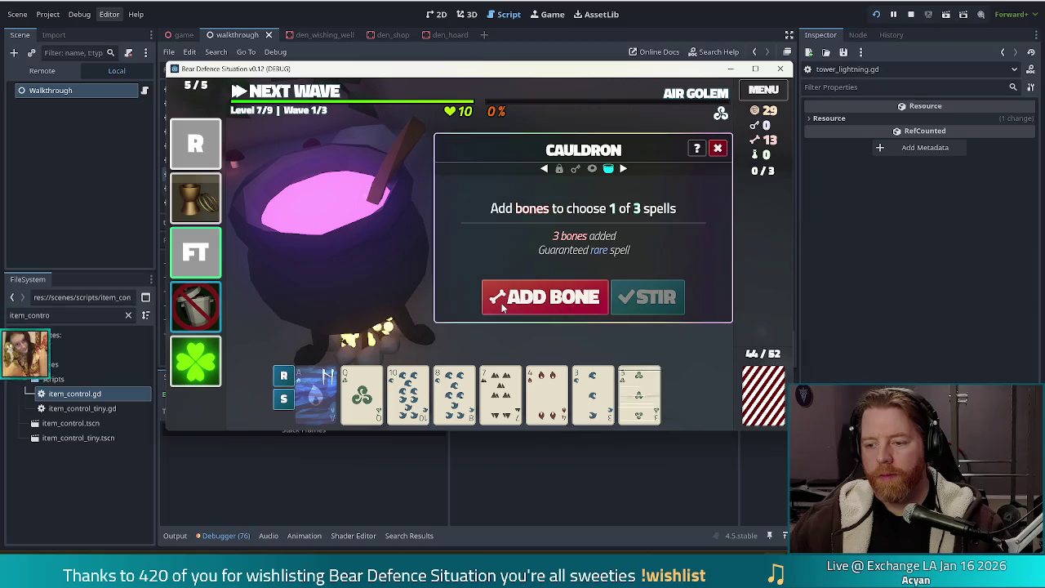
Add three bones for a guaranteed rare and stir to reveal three spells.
{"action": "left_click", "coordinate": [563, 301]}
{"action": "left_click", "coordinate": [563, 301]}
{"action": "left_click", "coordinate": [562, 300]}
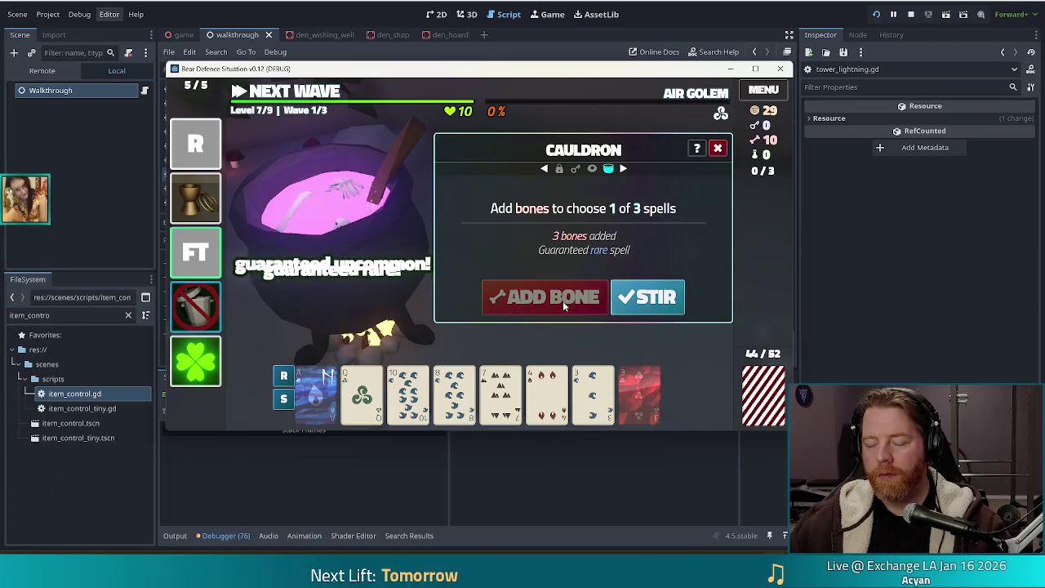
{"action": "left_click", "coordinate": [648, 298]}
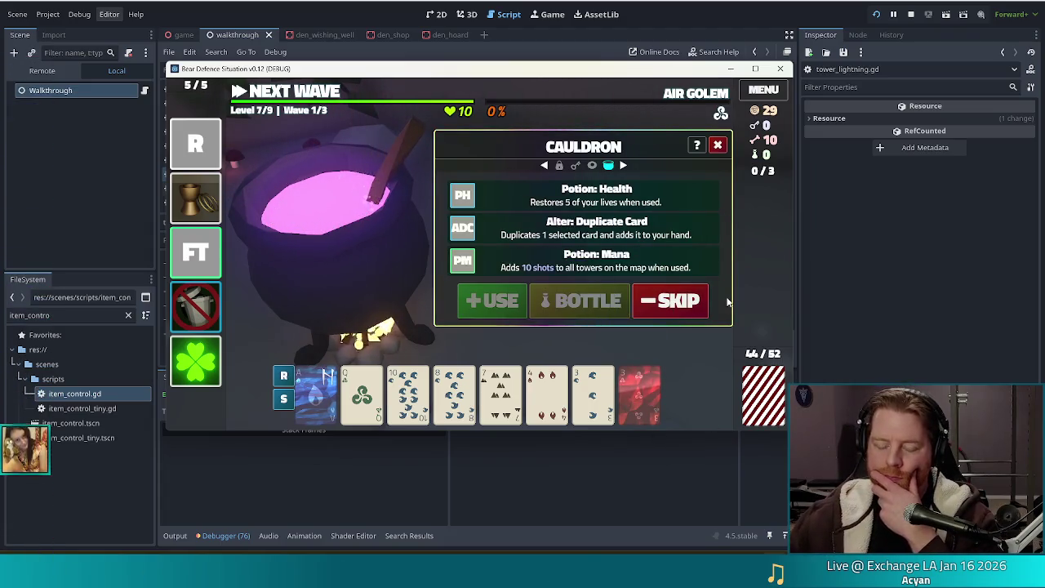
Use Alter: Duplicate Card on the Sapphire Ace of Fire to add a copy to the hand.
{"action": "mouse_move", "coordinate": [330, 401]}
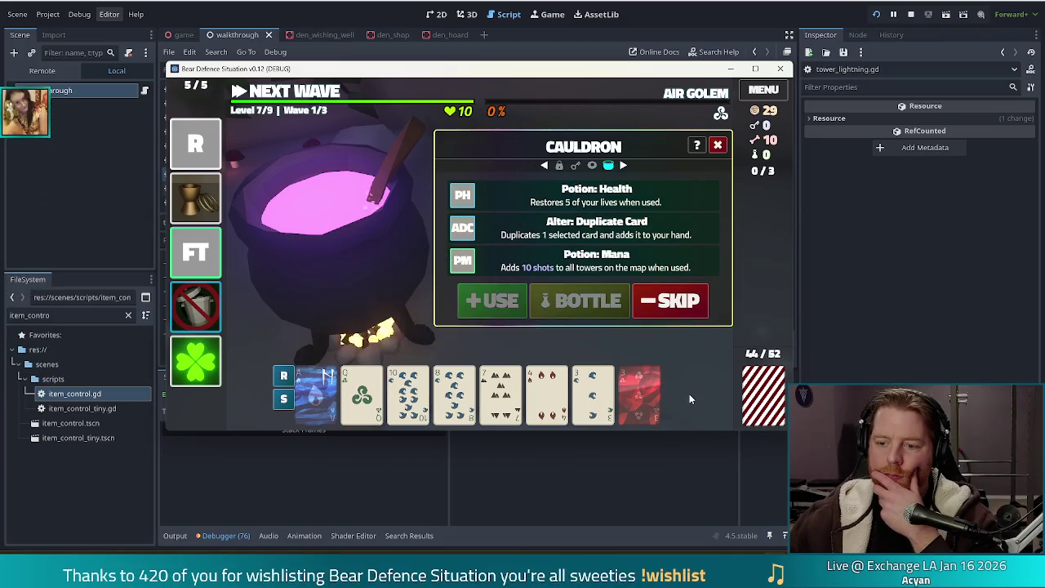
{"action": "left_click", "coordinate": [322, 411]}
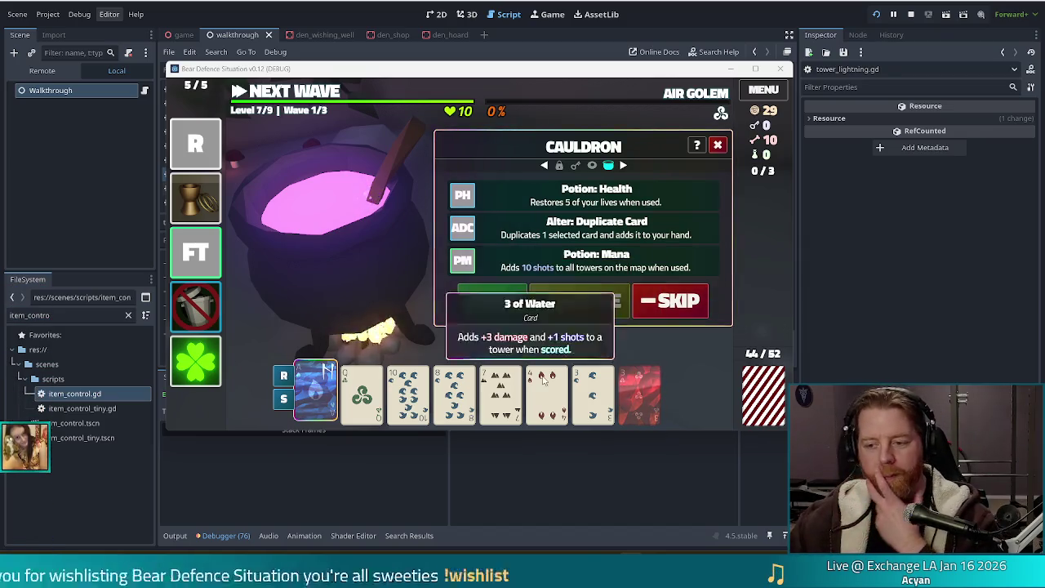
{"action": "mouse_move", "coordinate": [343, 413]}
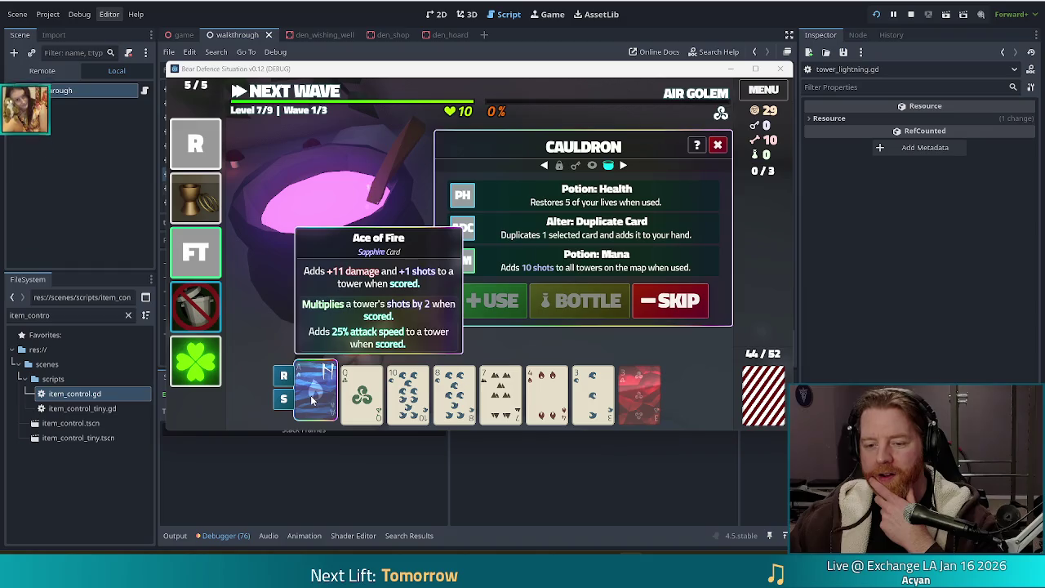
{"action": "mouse_move", "coordinate": [656, 402]}
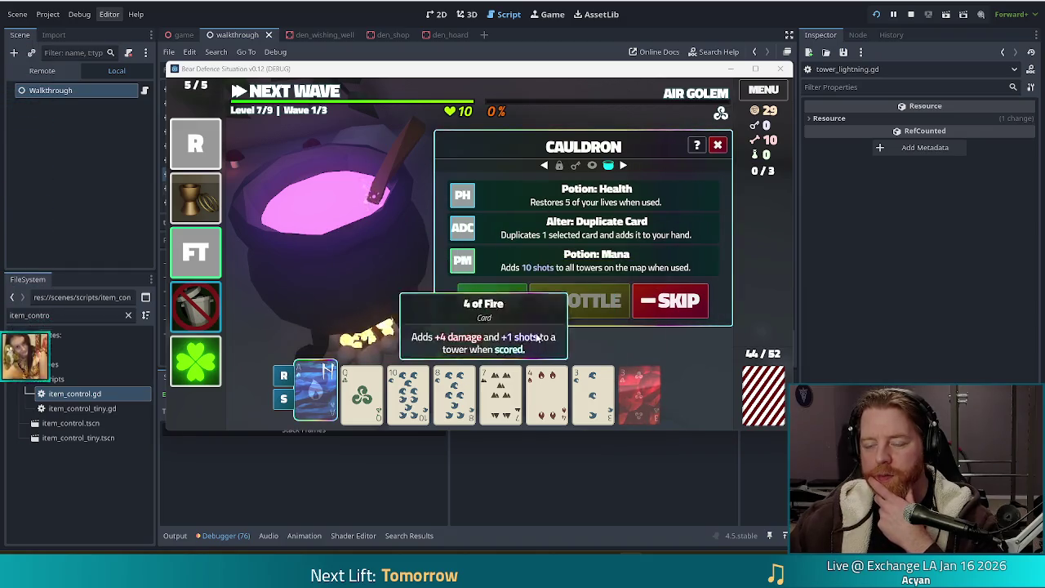
{"action": "left_click", "coordinate": [536, 237]}
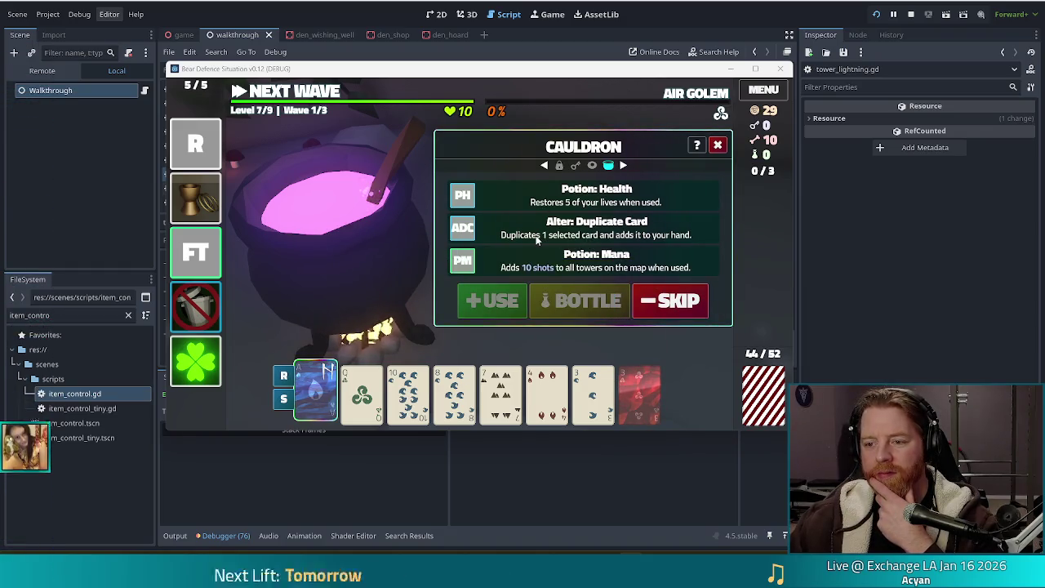
{"action": "left_click", "coordinate": [507, 305]}
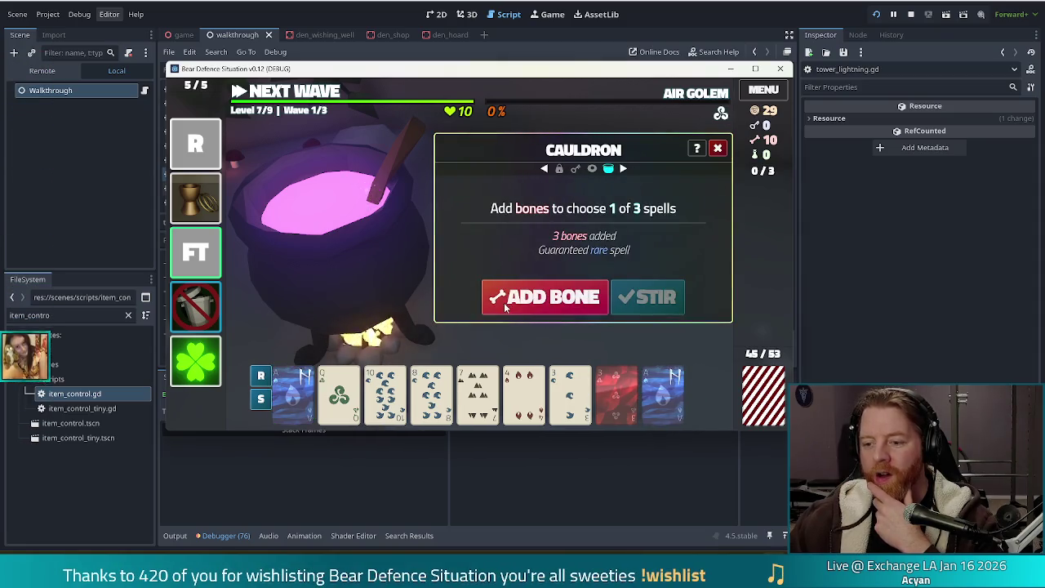
Add two bones, stir, and transmute the 3 of Water into Sapphire.
{"action": "mouse_move", "coordinate": [671, 398]}
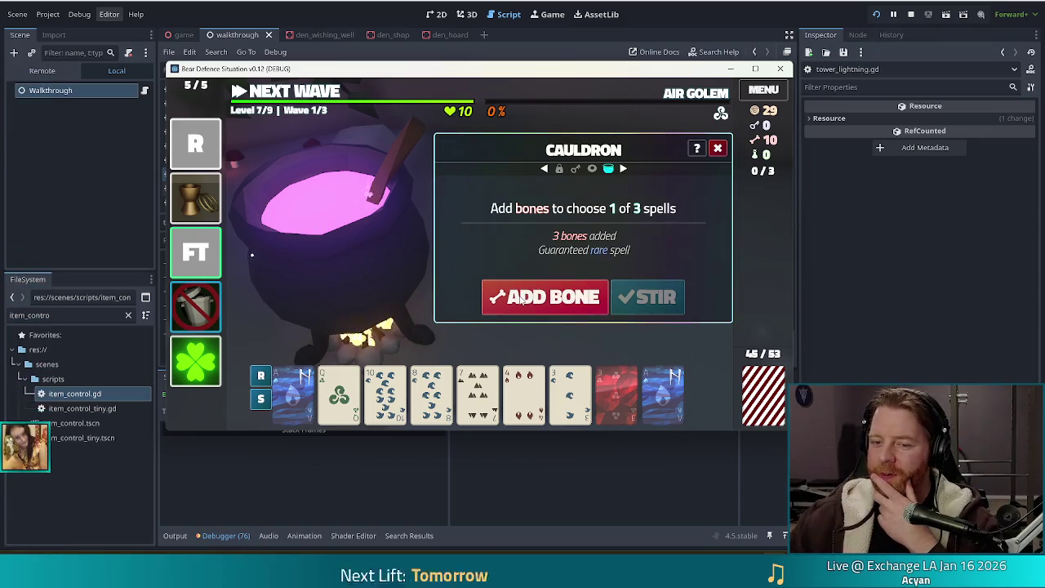
{"action": "left_click", "coordinate": [521, 301]}
{"action": "left_click", "coordinate": [521, 301]}
{"action": "left_click", "coordinate": [648, 298]}
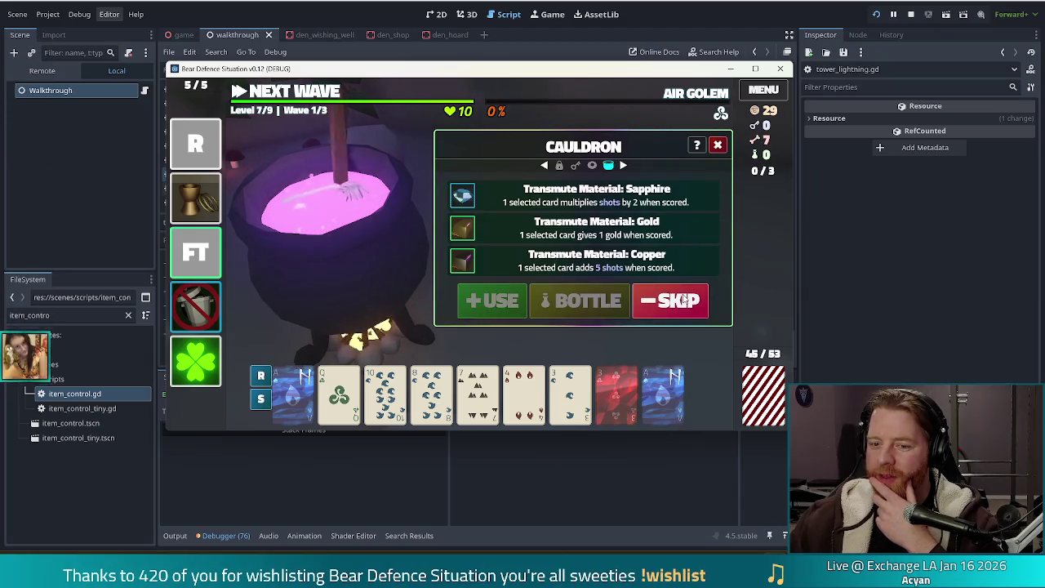
{"action": "left_click", "coordinate": [570, 392]}
{"action": "left_click", "coordinate": [537, 198]}
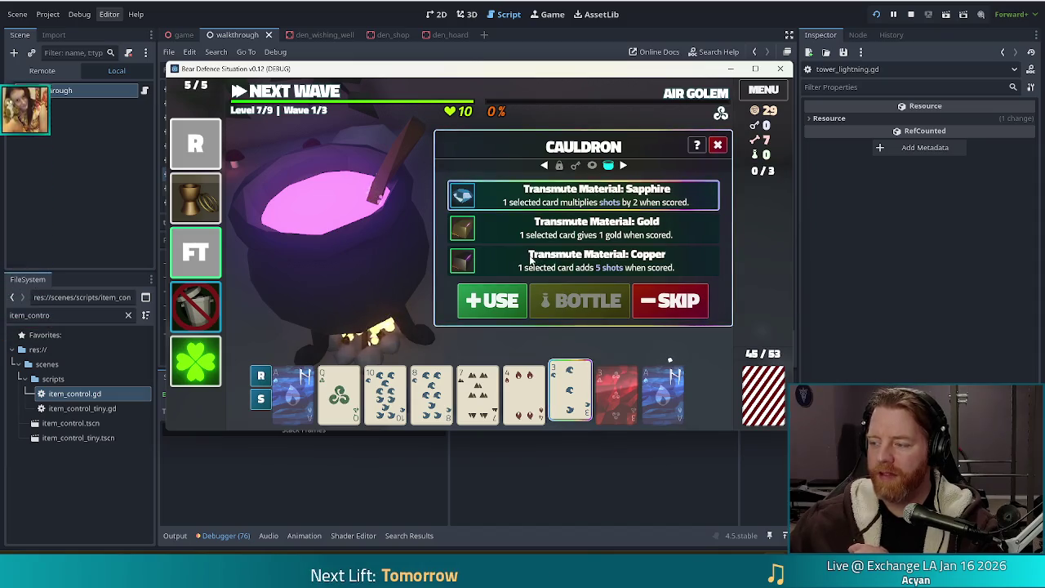
{"action": "left_click", "coordinate": [504, 302]}
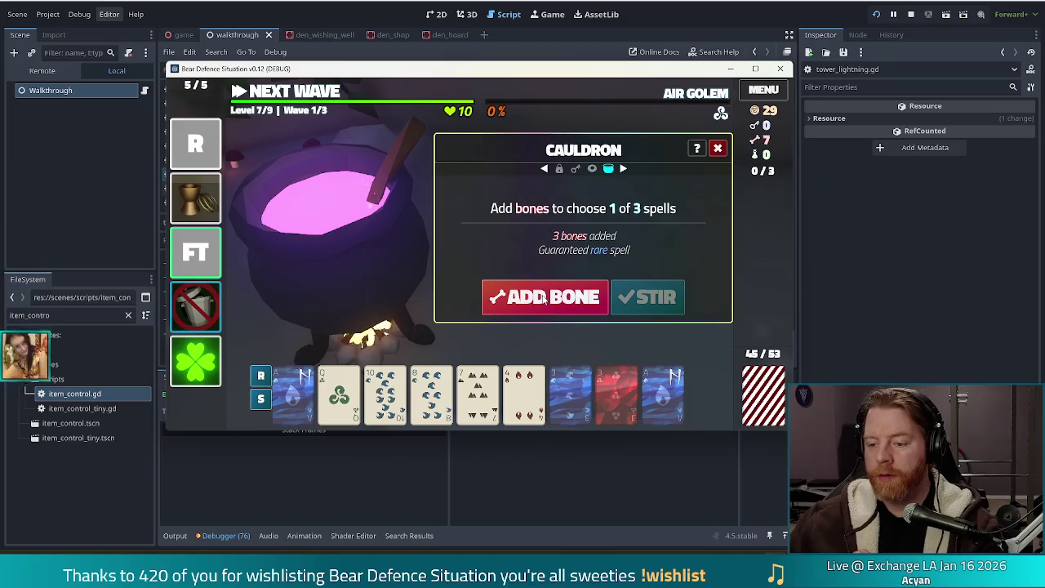
Stir the cauldron and use Alter: Wind to change the 10 of Water to a wind card.
{"action": "mouse_move", "coordinate": [561, 411]}
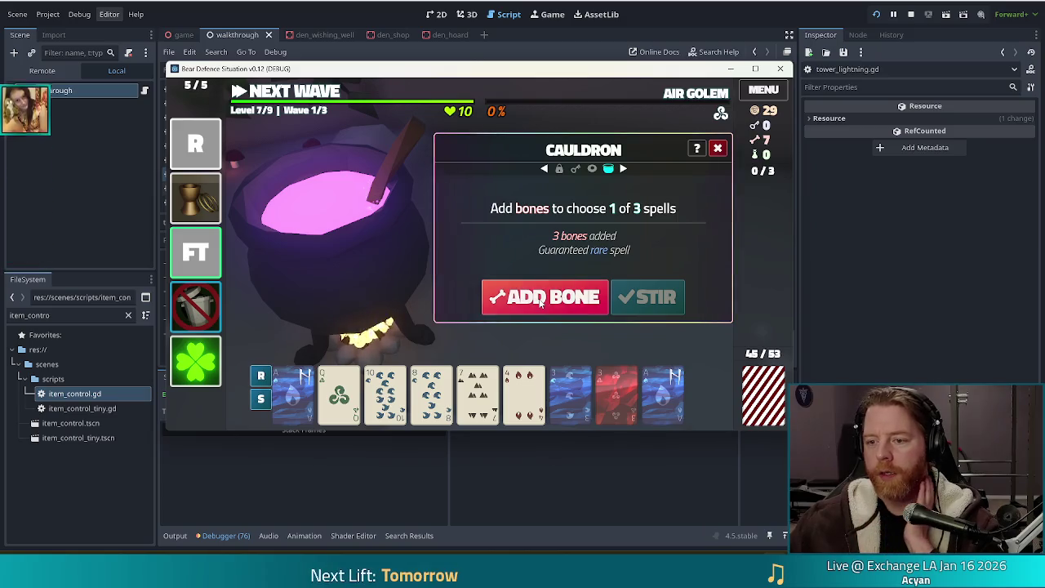
{"action": "left_click", "coordinate": [648, 297]}
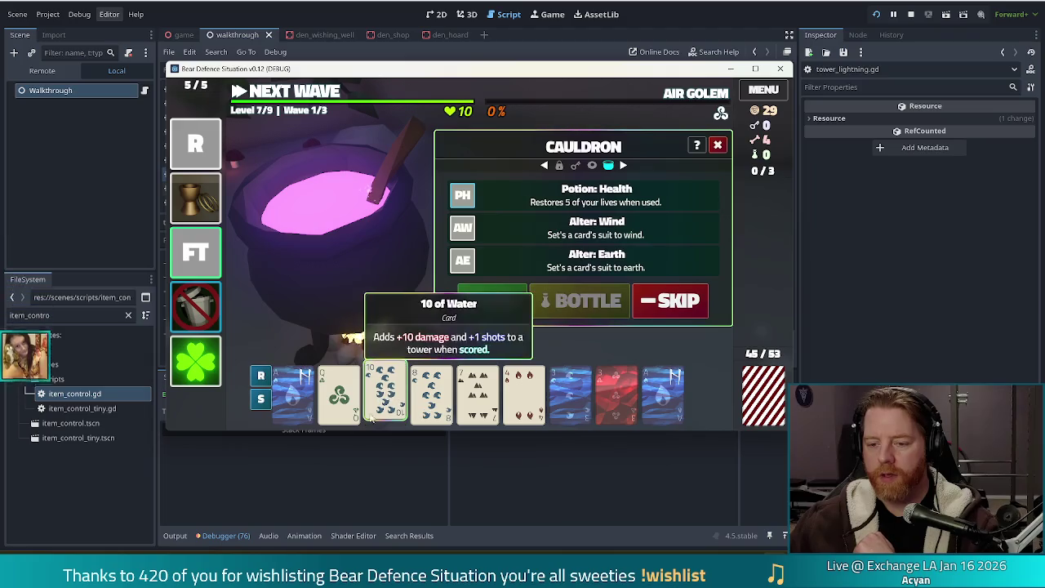
{"action": "left_click", "coordinate": [385, 392]}
{"action": "left_click", "coordinate": [584, 228]}
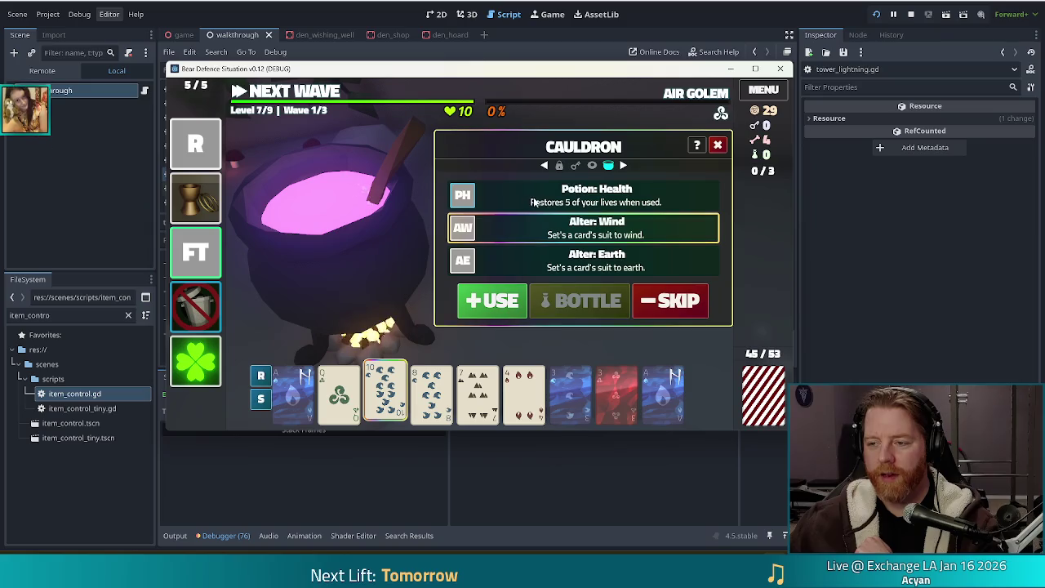
{"action": "left_click", "coordinate": [508, 301]}
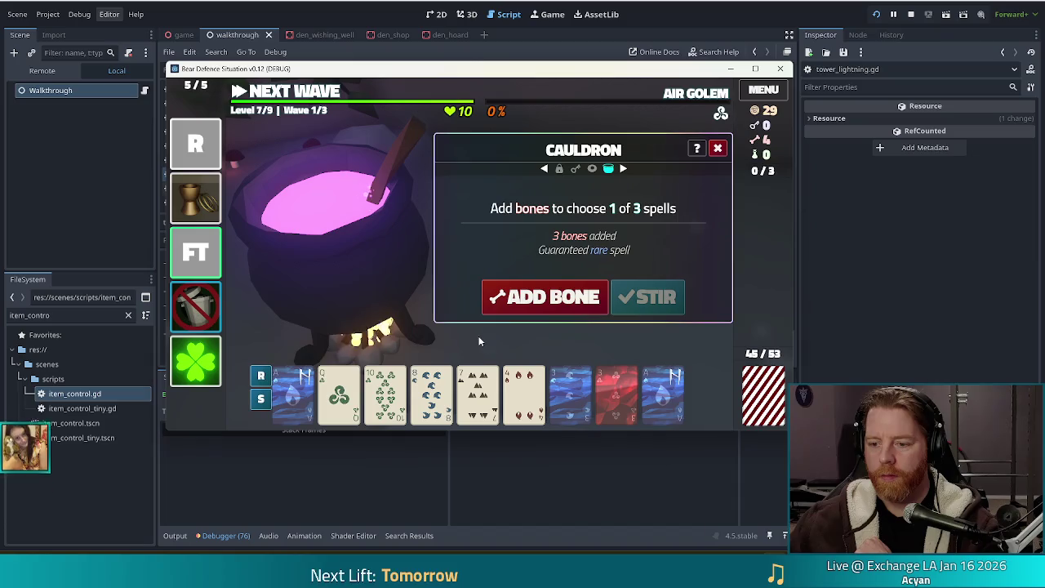
Add a bone, brew, and inscribe the Uruz rune on the red card.
{"action": "mouse_move", "coordinate": [614, 406]}
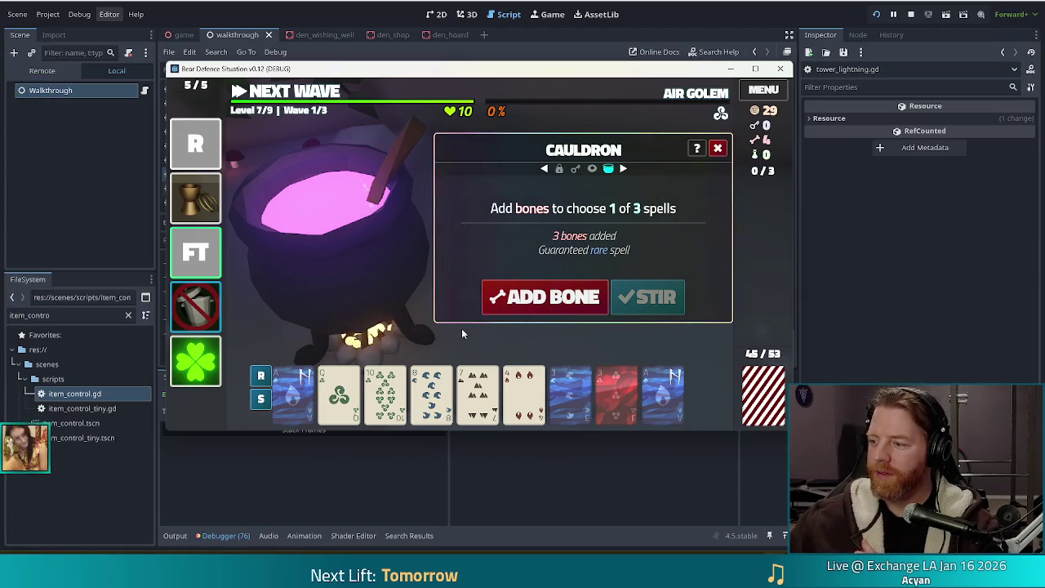
{"action": "left_click", "coordinate": [572, 299]}
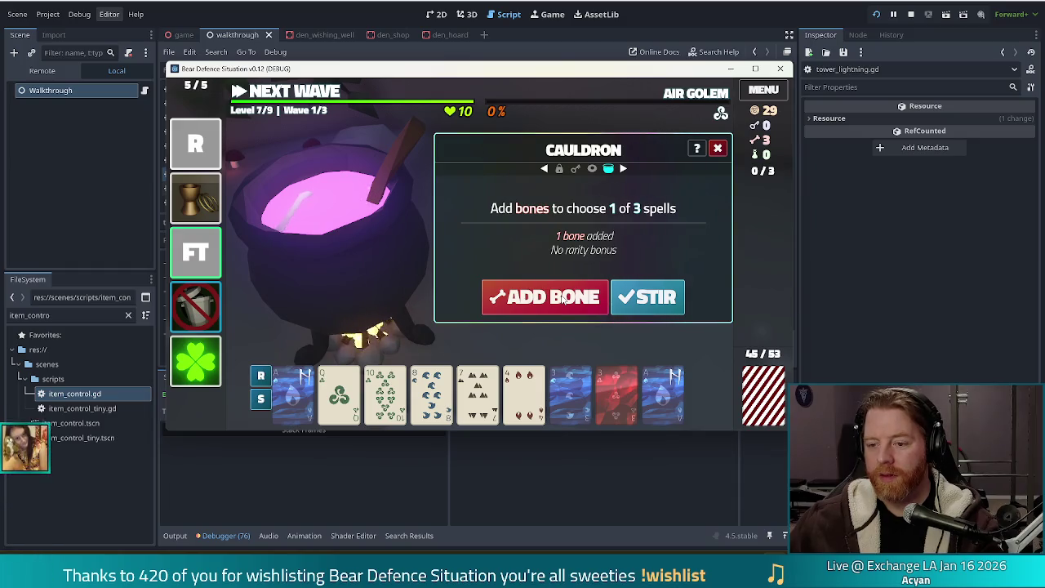
{"action": "left_click", "coordinate": [666, 299]}
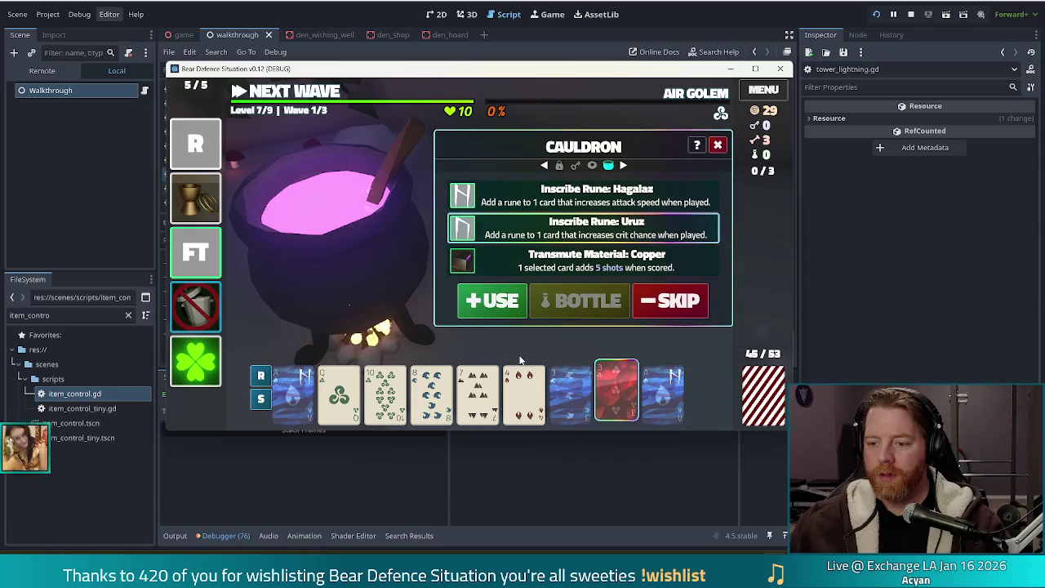
{"action": "left_click", "coordinate": [493, 301]}
Brew again and turn the Ace of Fire into a wind card with Alter: Wind.
{"action": "left_click", "coordinate": [575, 298]}
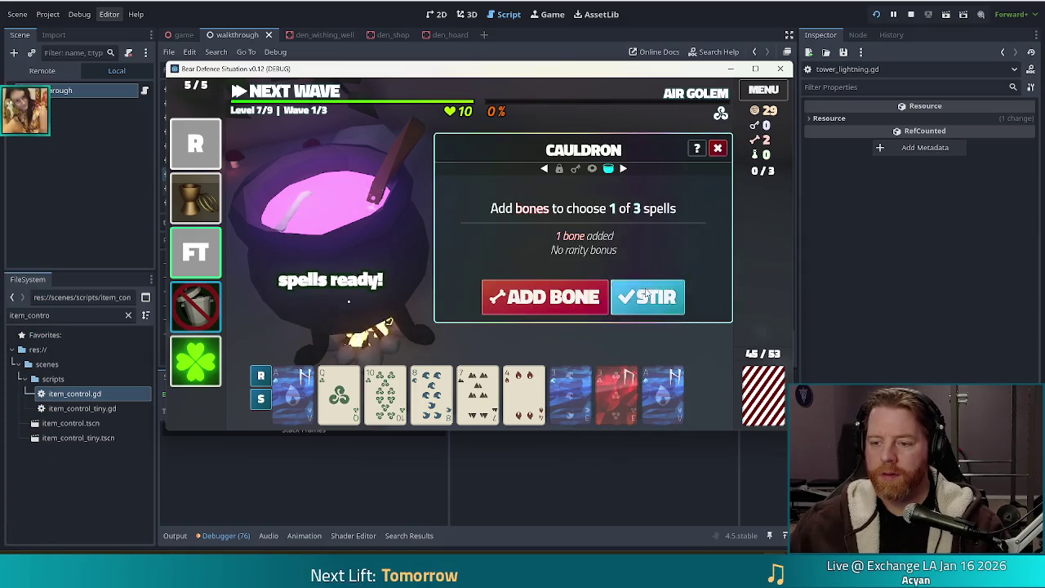
{"action": "left_click", "coordinate": [647, 297]}
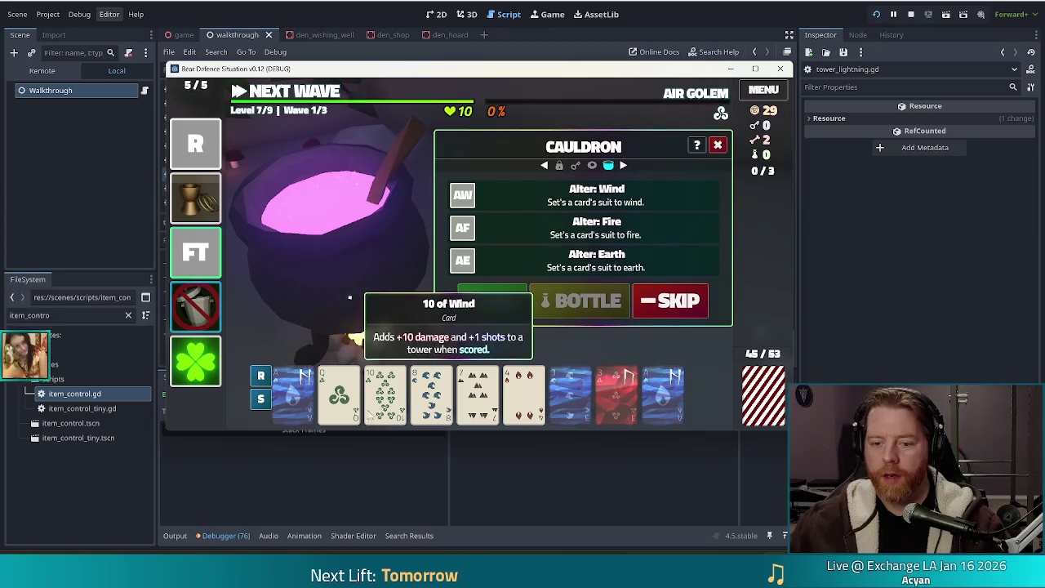
{"action": "left_click", "coordinate": [298, 408]}
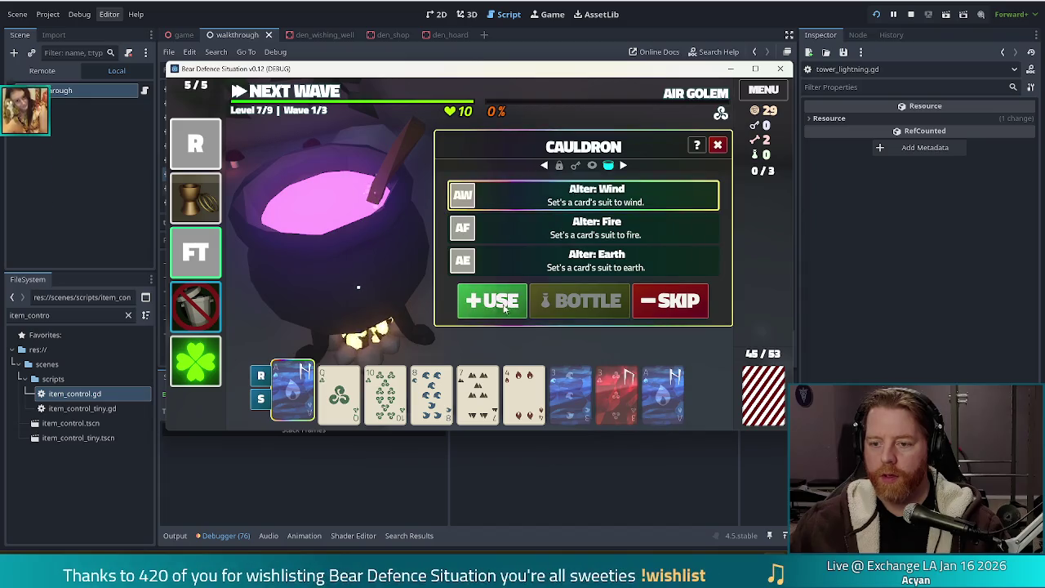
{"action": "left_click", "coordinate": [504, 301]}
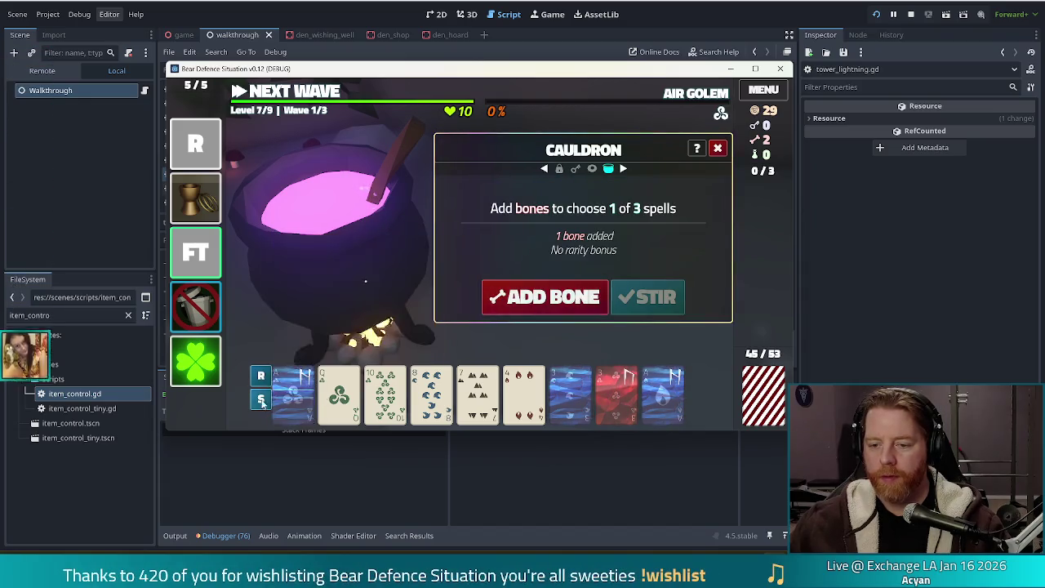
Brew a new set and duplicate the first card in hand.
{"action": "left_click", "coordinate": [648, 298]}
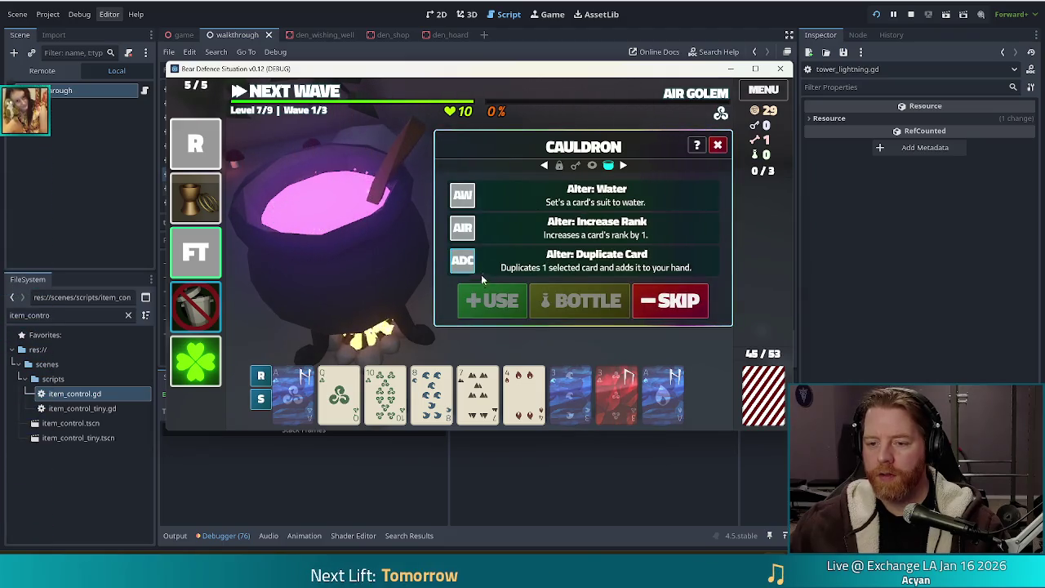
{"action": "left_click", "coordinate": [313, 398]}
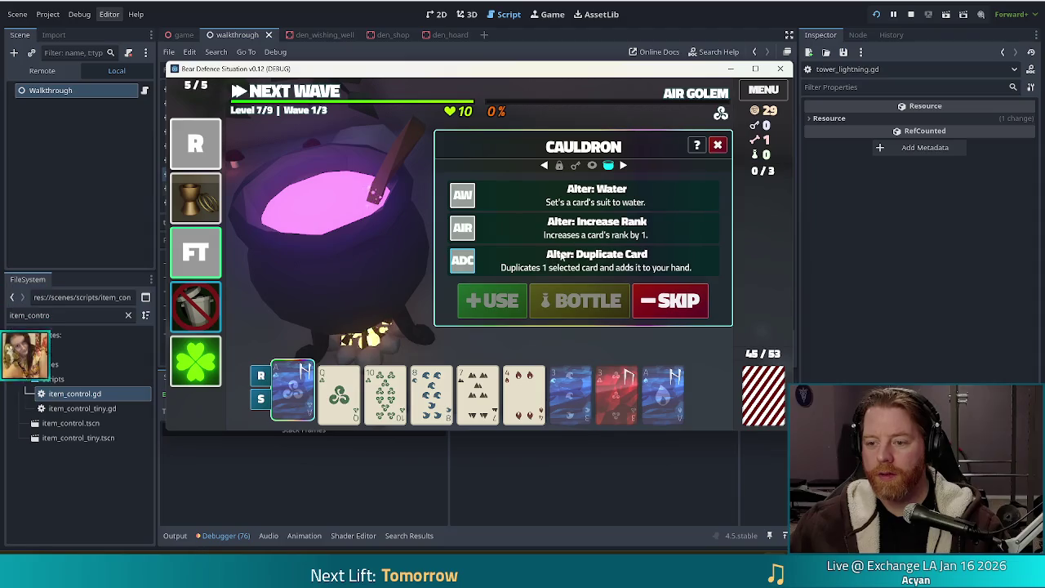
{"action": "left_click", "coordinate": [498, 304]}
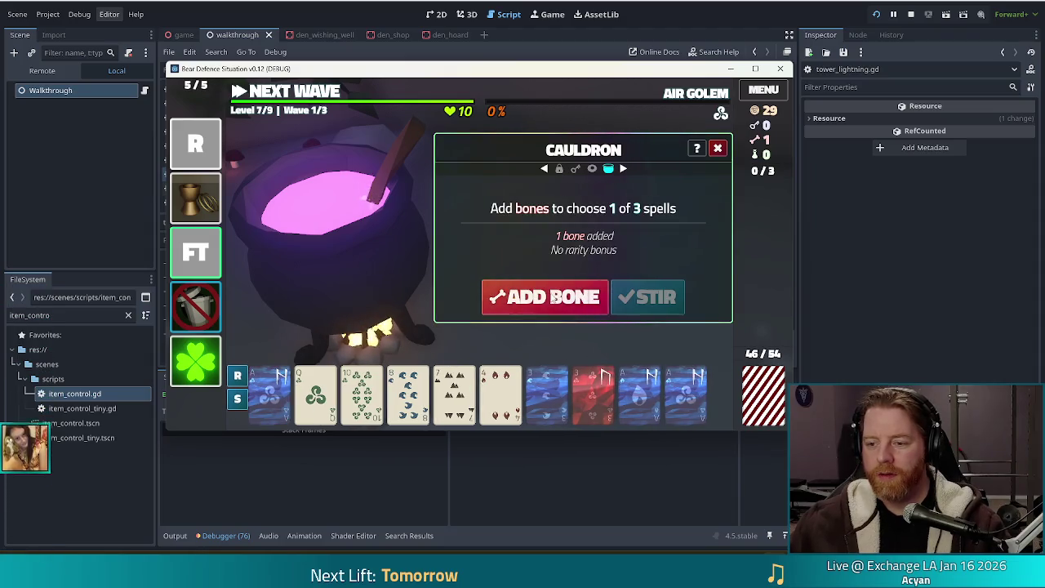
Inscribe the Fehu rune on the 3 of Water, close the cauldron and open the Wishing Well.
{"action": "left_click", "coordinate": [649, 300]}
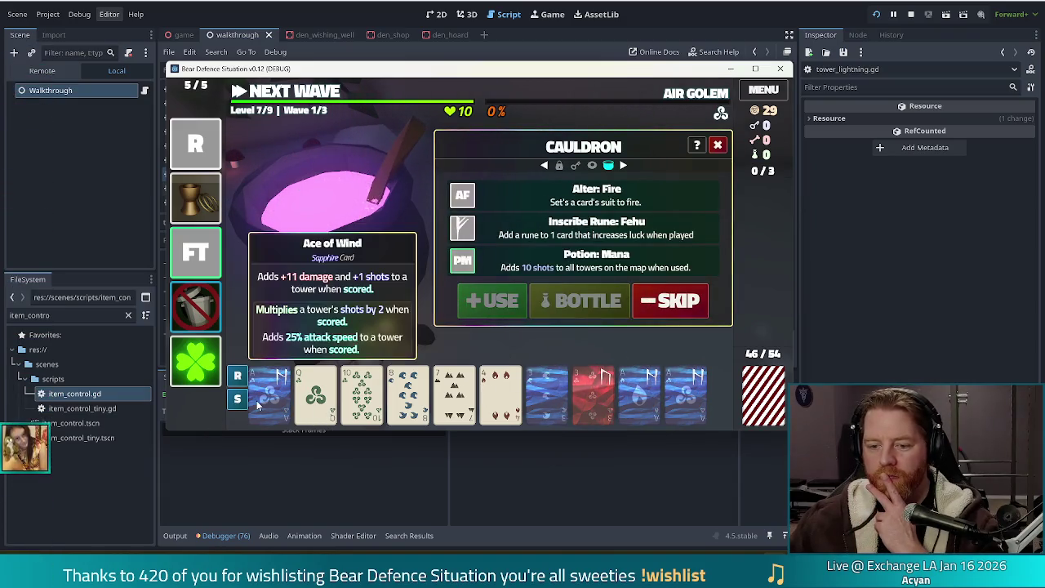
{"action": "mouse_move", "coordinate": [335, 400]}
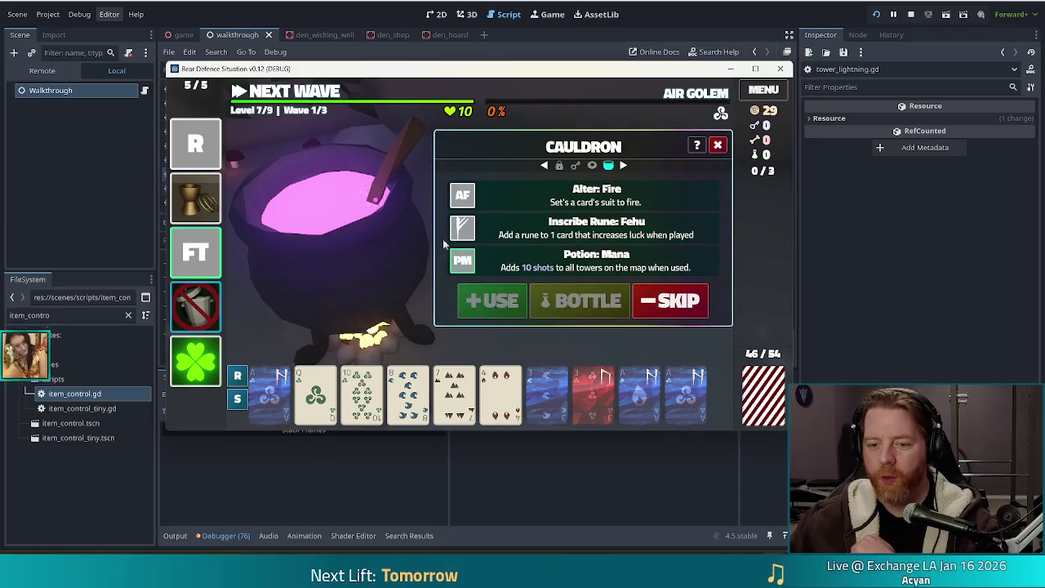
{"action": "left_click", "coordinate": [547, 395]}
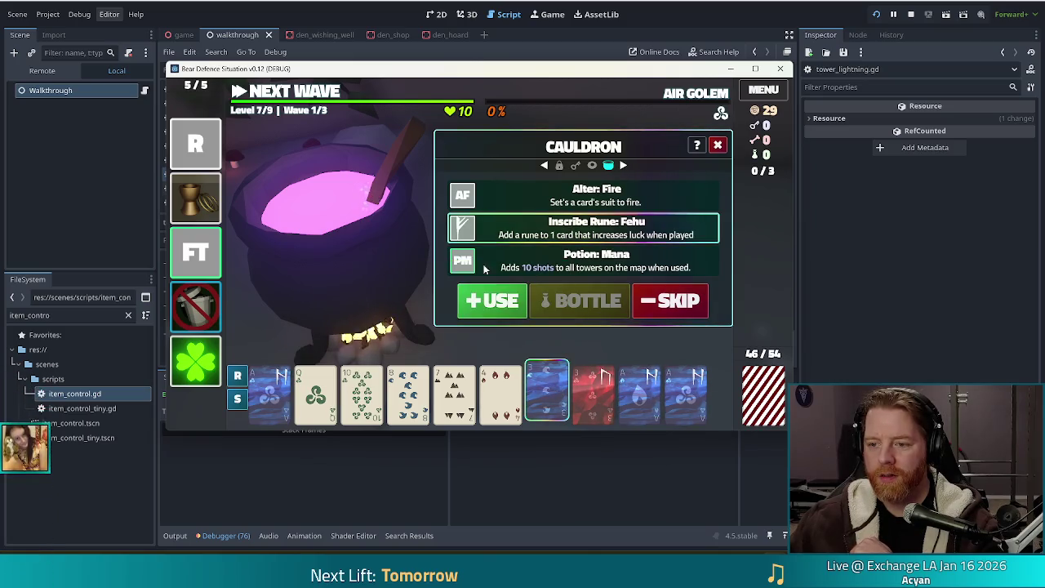
{"action": "left_click", "coordinate": [492, 302]}
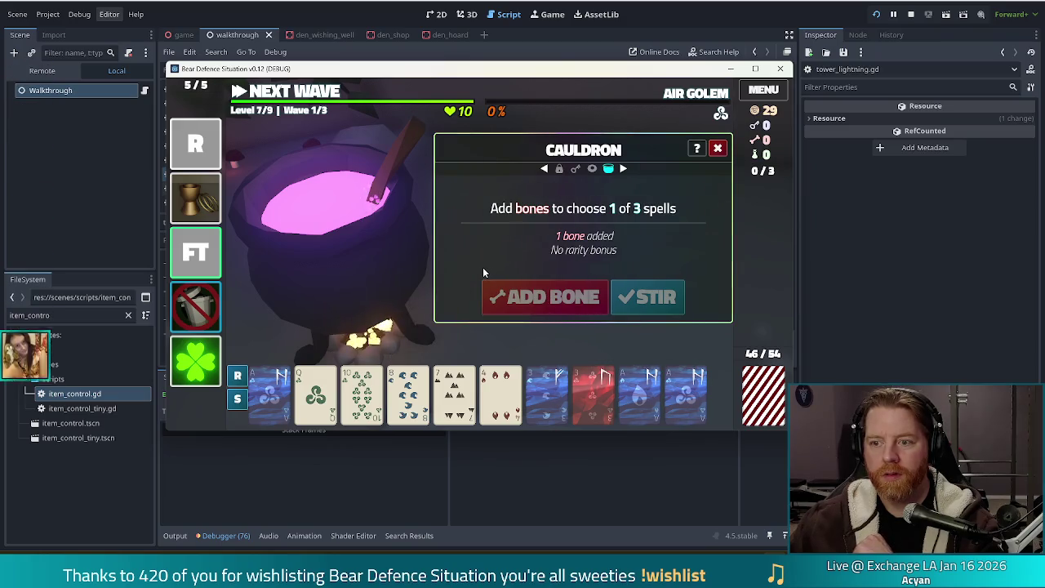
{"action": "left_click", "coordinate": [718, 150]}
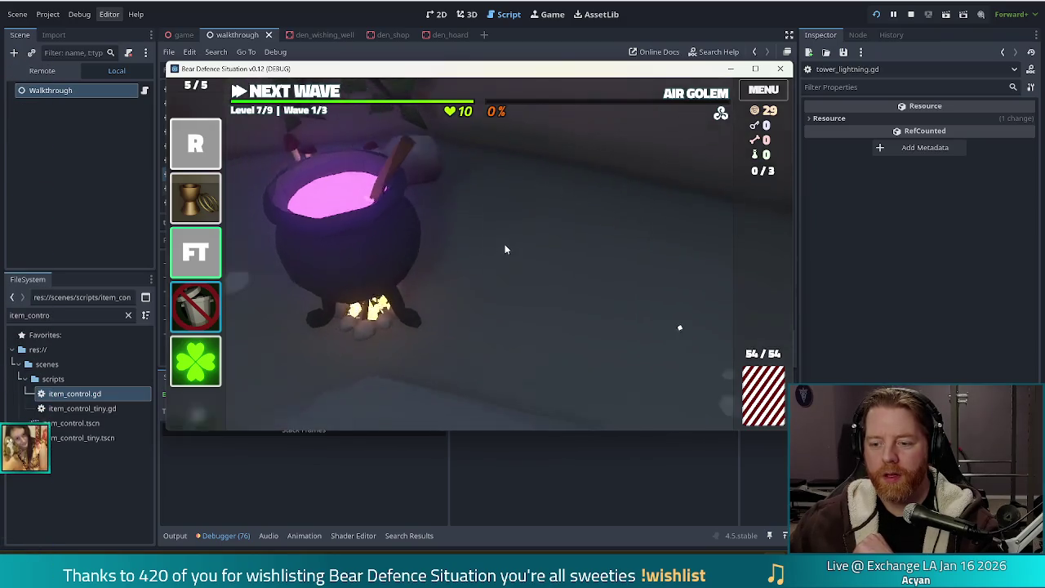
{"action": "left_click", "coordinate": [461, 370]}
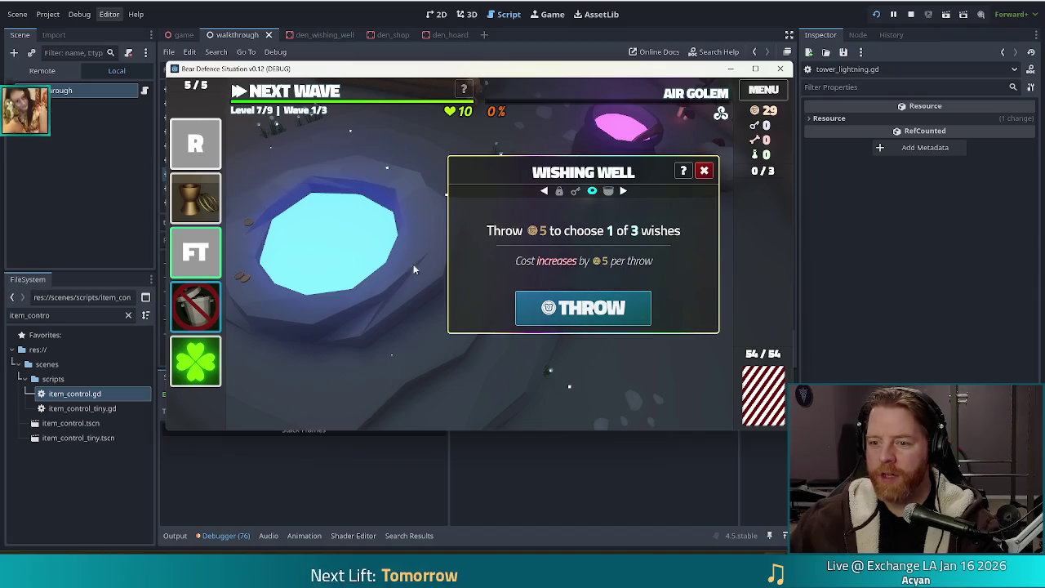
{"action": "left_click", "coordinate": [600, 312]}
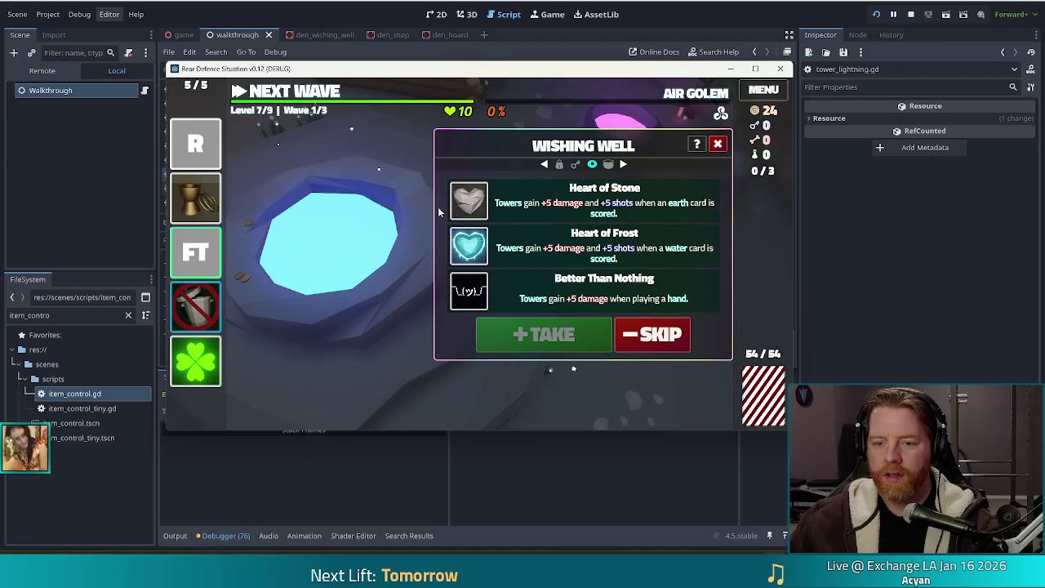
{"action": "mouse_move", "coordinate": [209, 216]}
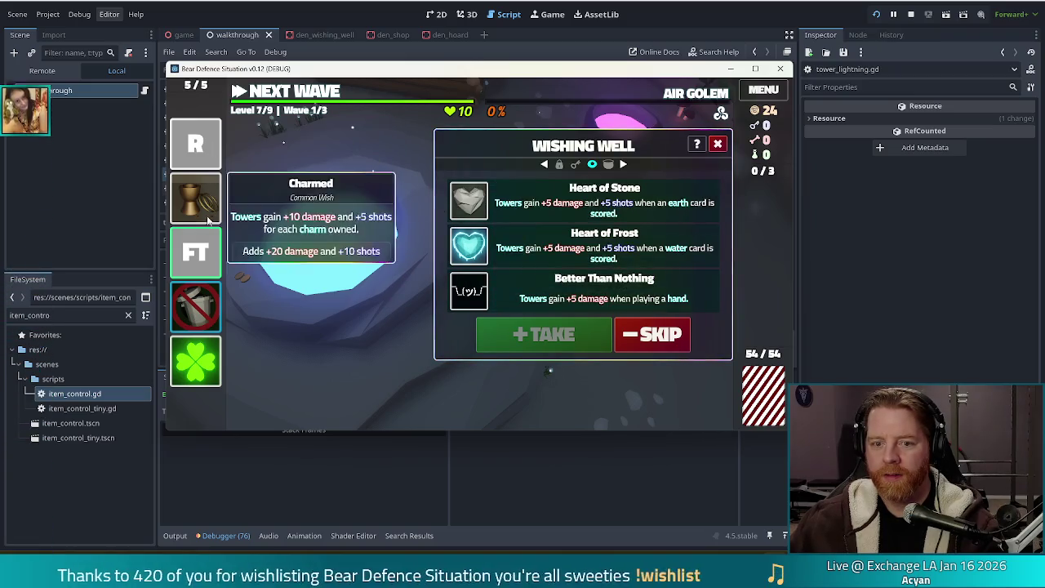
{"action": "left_click", "coordinate": [661, 339]}
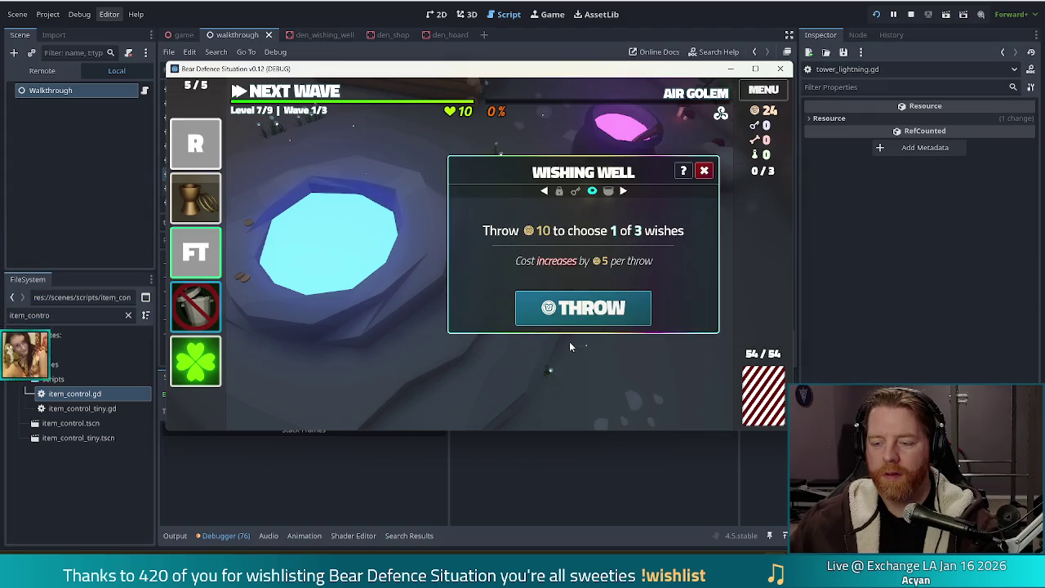
{"action": "left_click", "coordinate": [559, 319]}
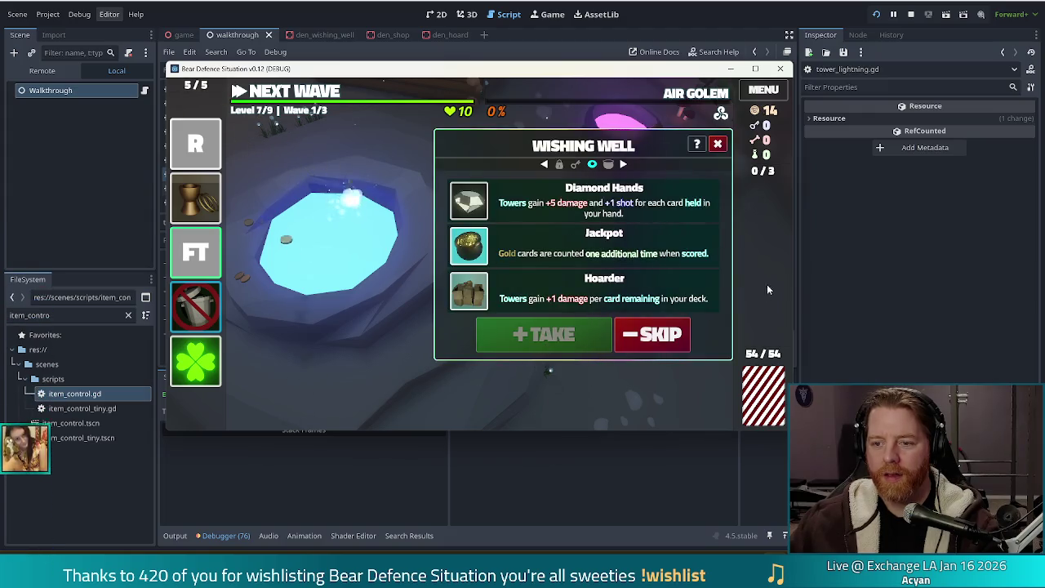
{"action": "left_click", "coordinate": [662, 343]}
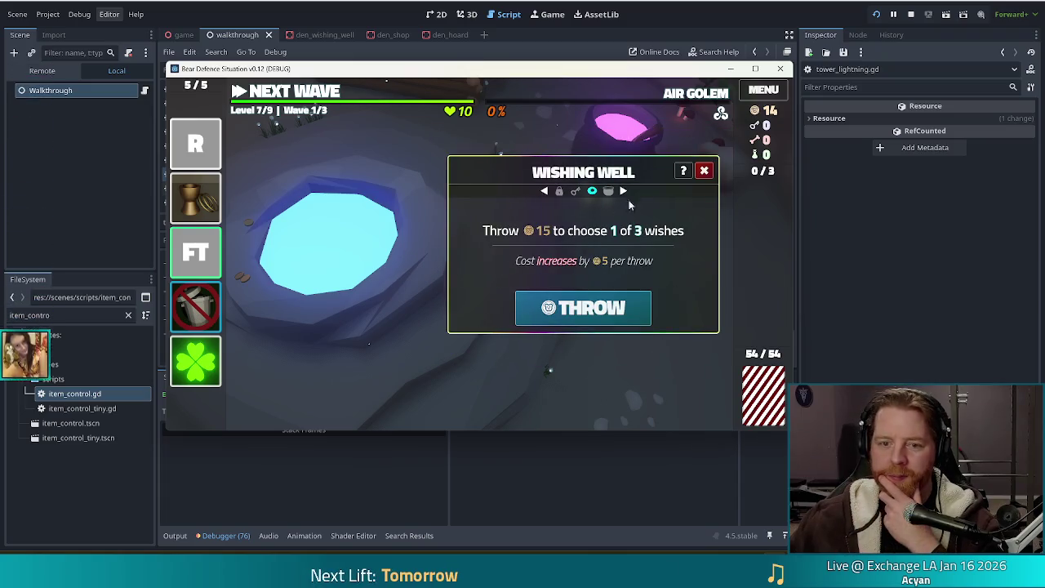
{"action": "left_click", "coordinate": [705, 171]}
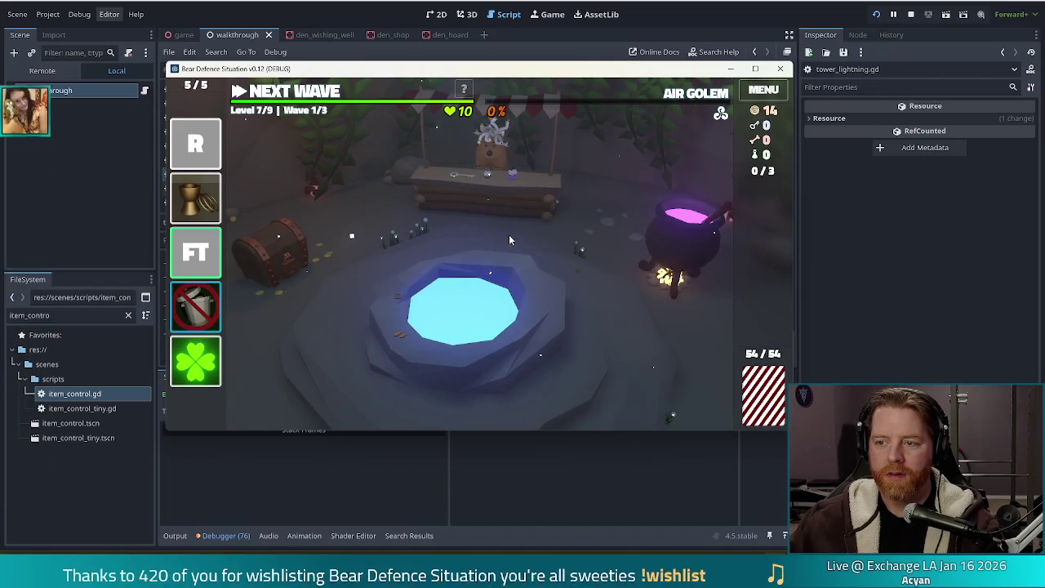
{"action": "left_click", "coordinate": [452, 219]}
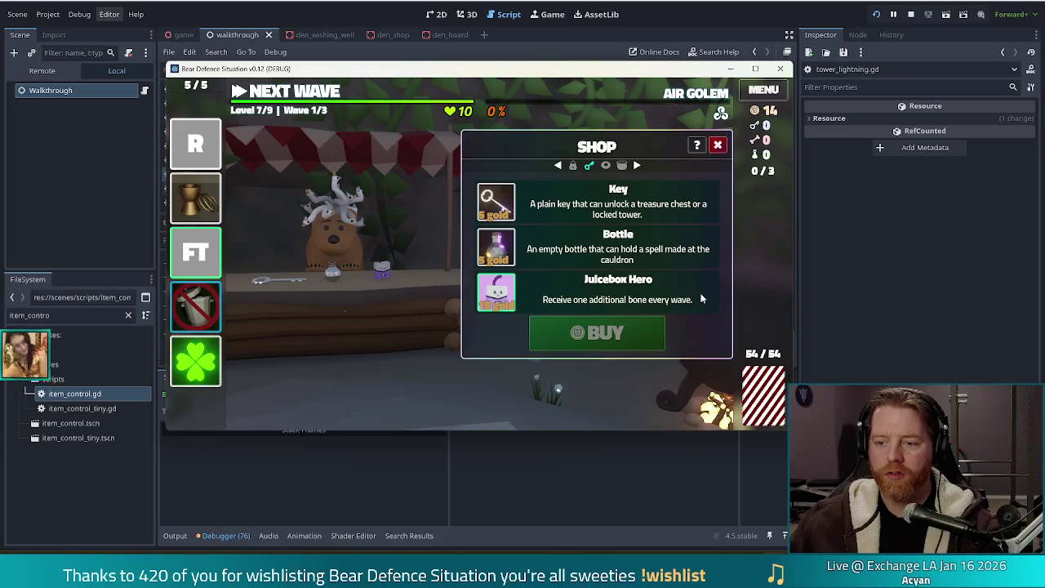
{"action": "left_click", "coordinate": [545, 288]}
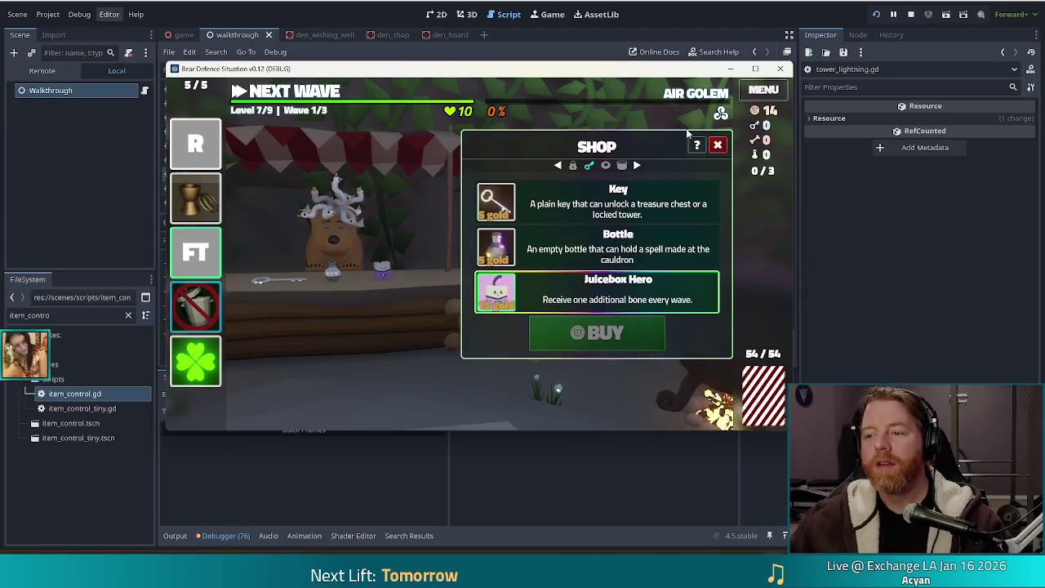
{"action": "left_click", "coordinate": [718, 145]}
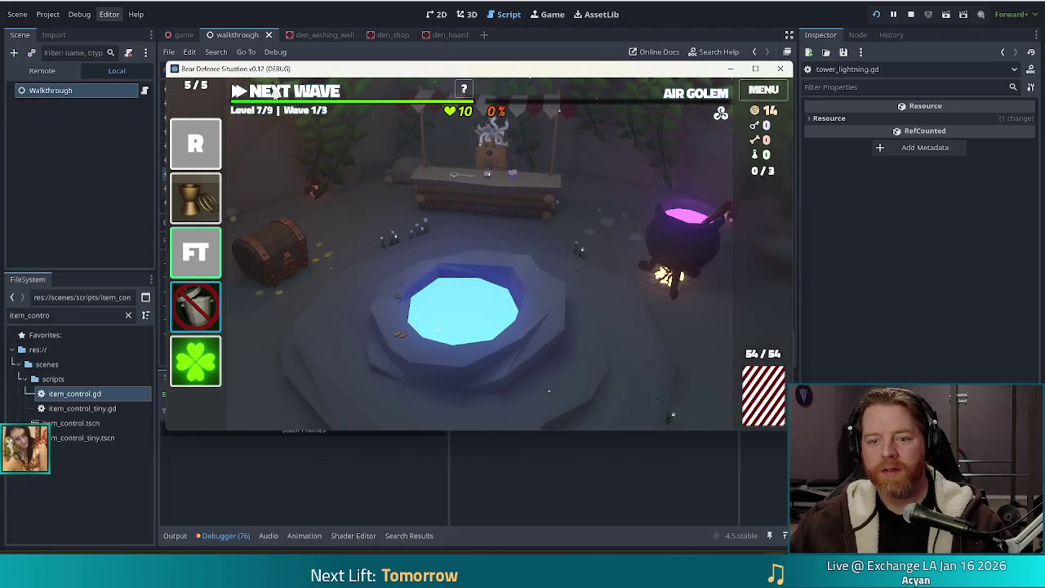
{"action": "left_click", "coordinate": [282, 94]}
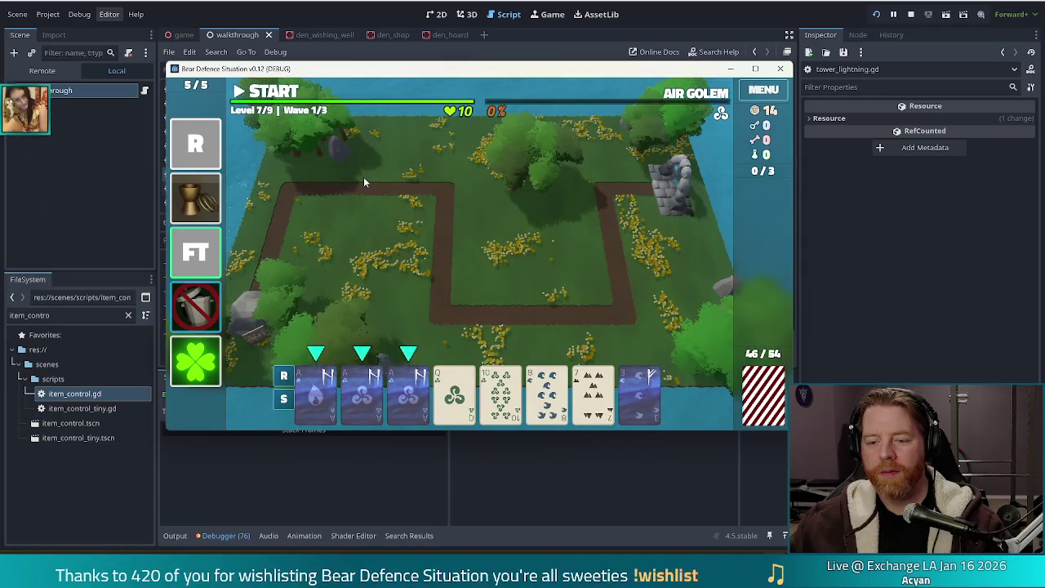
Play three Ace of Wind cards and place the lightning tower beside the right path.
{"action": "mouse_move", "coordinate": [390, 409]}
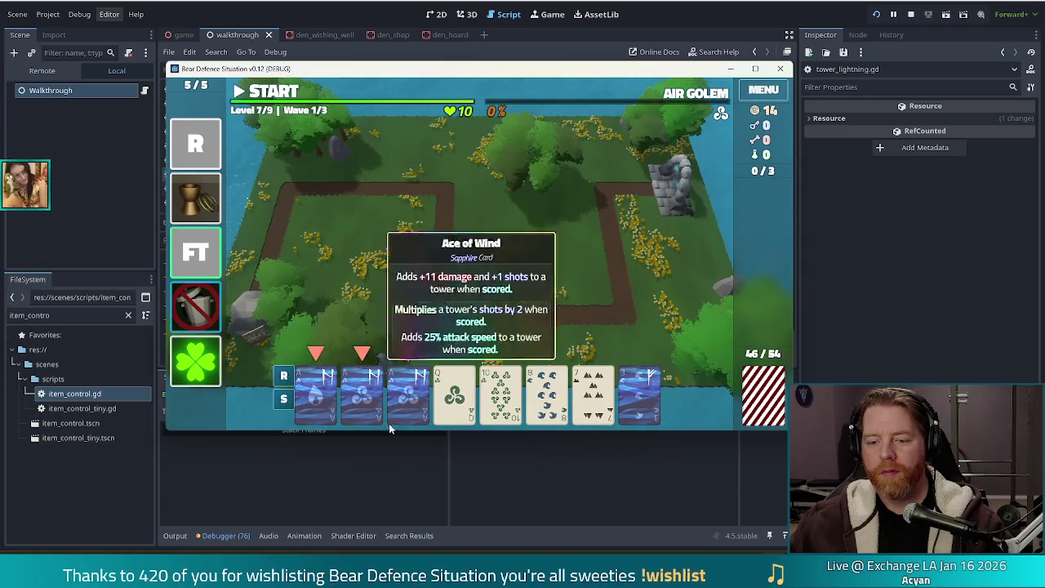
{"action": "left_click", "coordinate": [345, 399]}
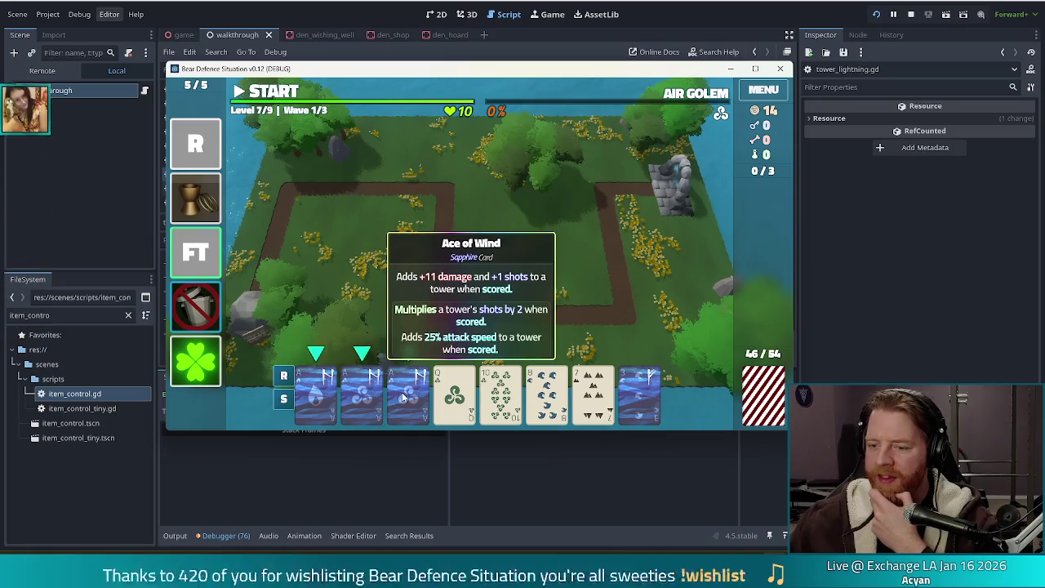
{"action": "left_click", "coordinate": [304, 402]}
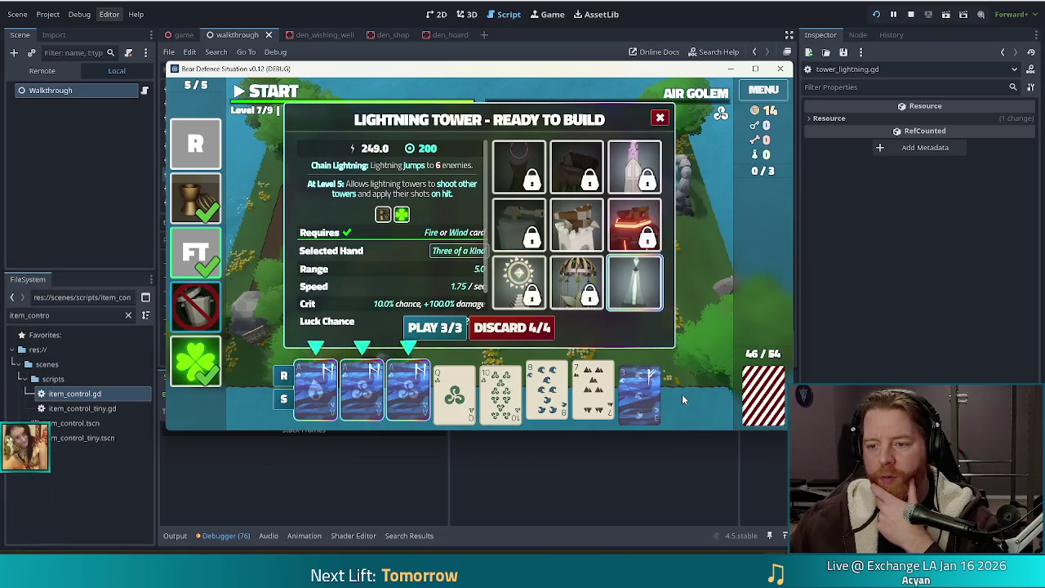
{"action": "left_click", "coordinate": [434, 328]}
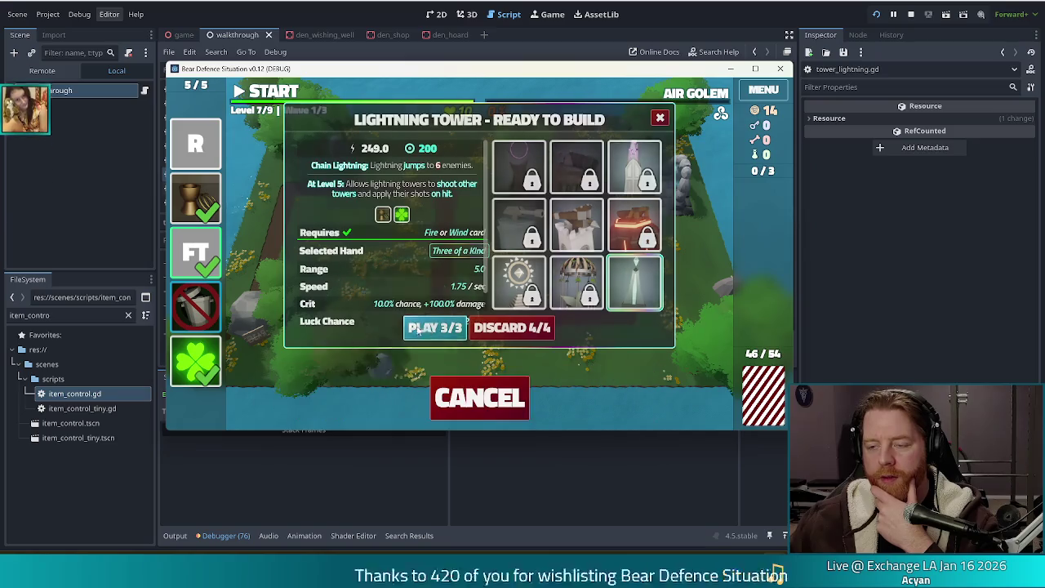
{"action": "left_click", "coordinate": [559, 299]}
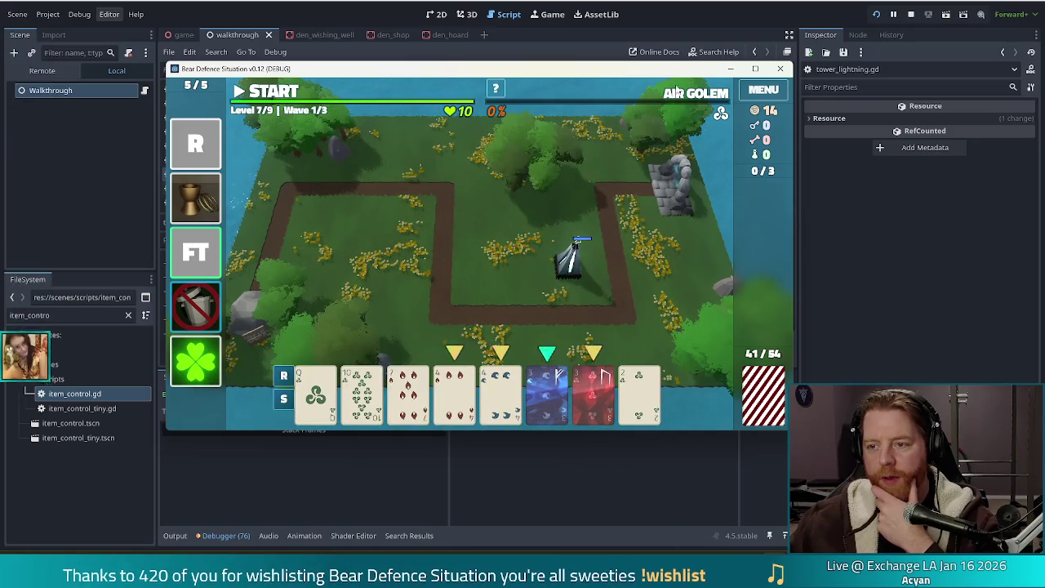
Let wave 1 of level 7 run until the Wave Complete summary appears.
{"action": "mouse_move", "coordinate": [698, 95]}
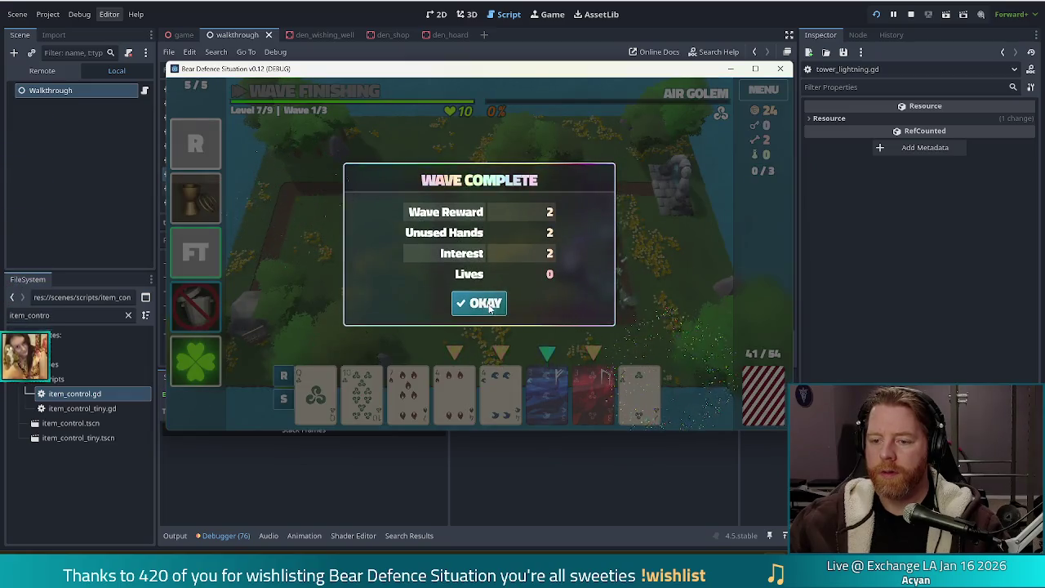
Dismiss the wave summary and play a four-card hand to place a second lightning tower.
{"action": "left_click", "coordinate": [482, 304]}
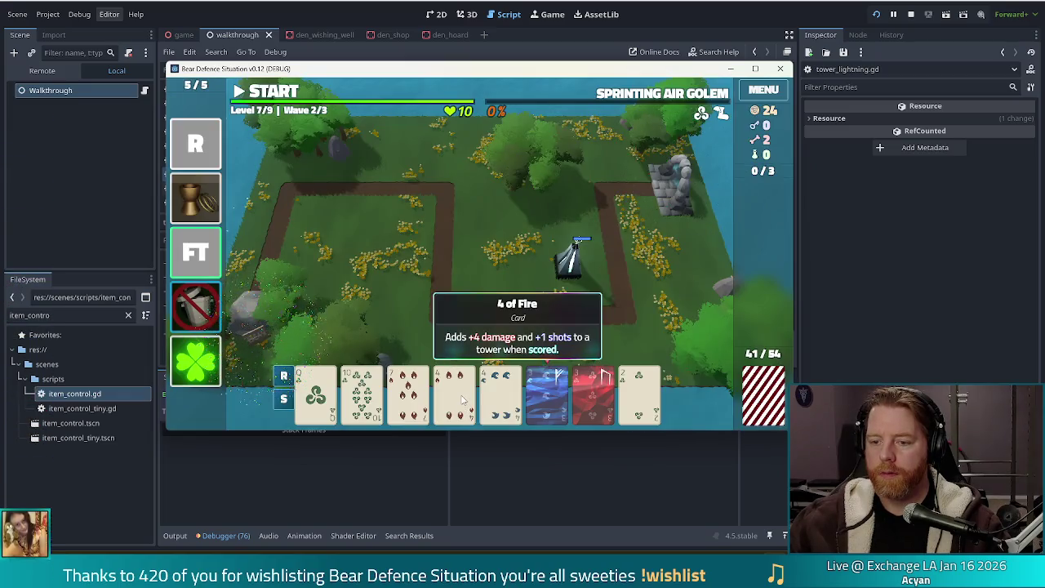
{"action": "left_click", "coordinate": [455, 396]}
{"action": "left_click", "coordinate": [501, 397]}
{"action": "left_click", "coordinate": [547, 396]}
{"action": "left_click", "coordinate": [594, 396]}
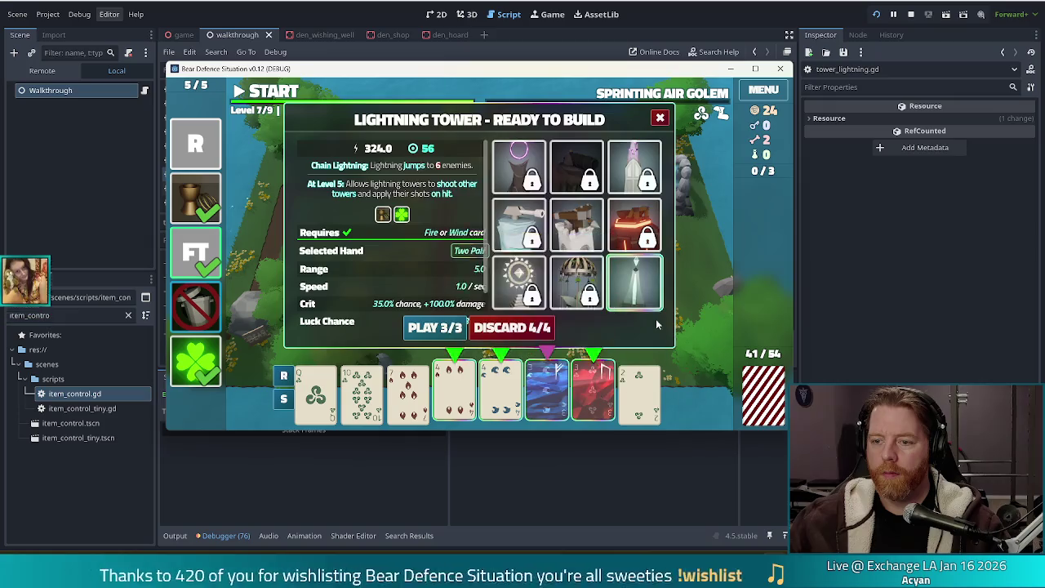
{"action": "left_click", "coordinate": [411, 329]}
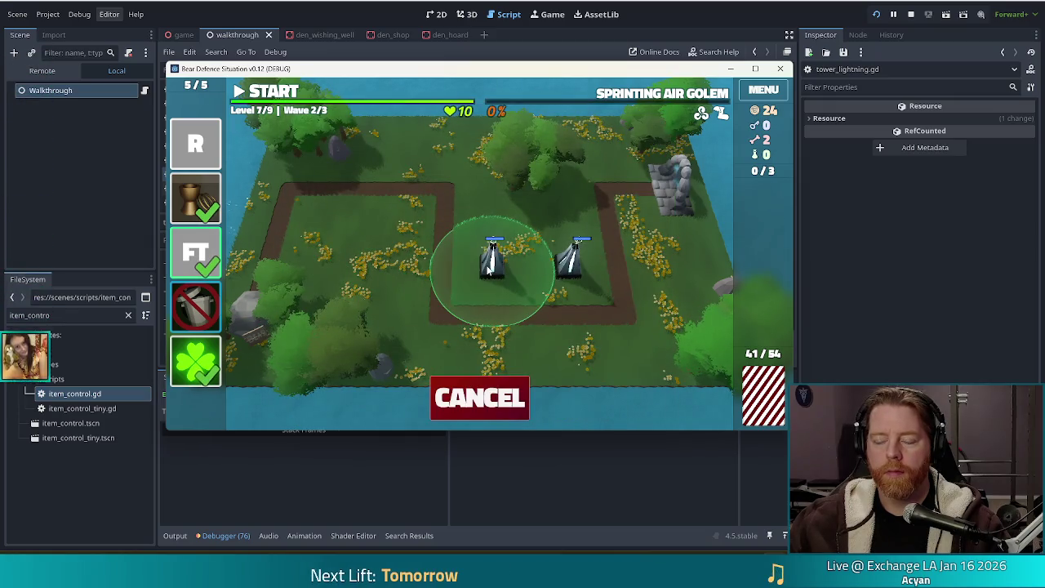
{"action": "left_click", "coordinate": [399, 222]}
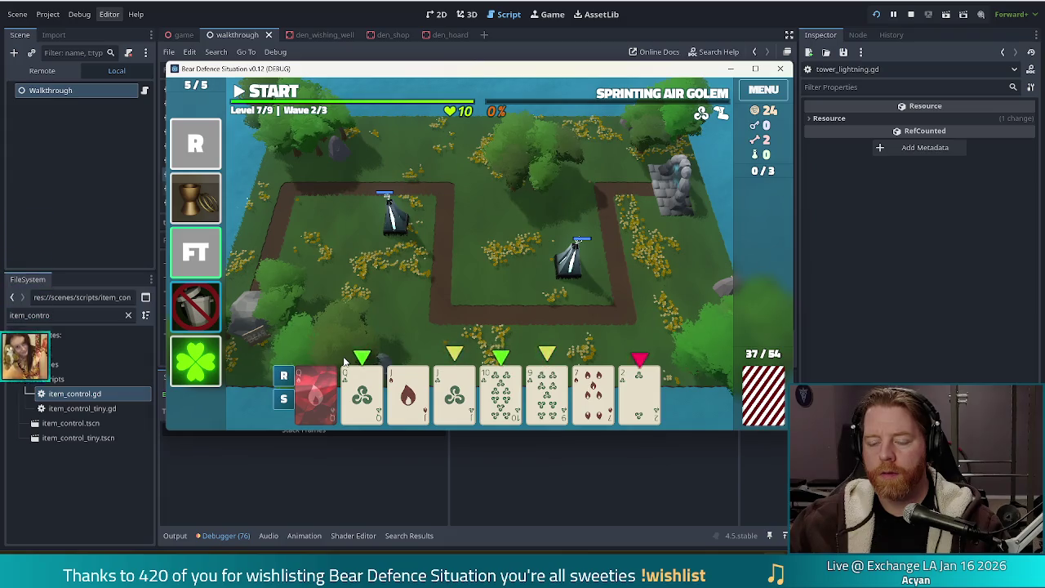
Try a Queen and Jack of Wind hand, close the build panel unbuilt, and dismiss the wave 2 summary.
{"action": "left_click", "coordinate": [362, 393]}
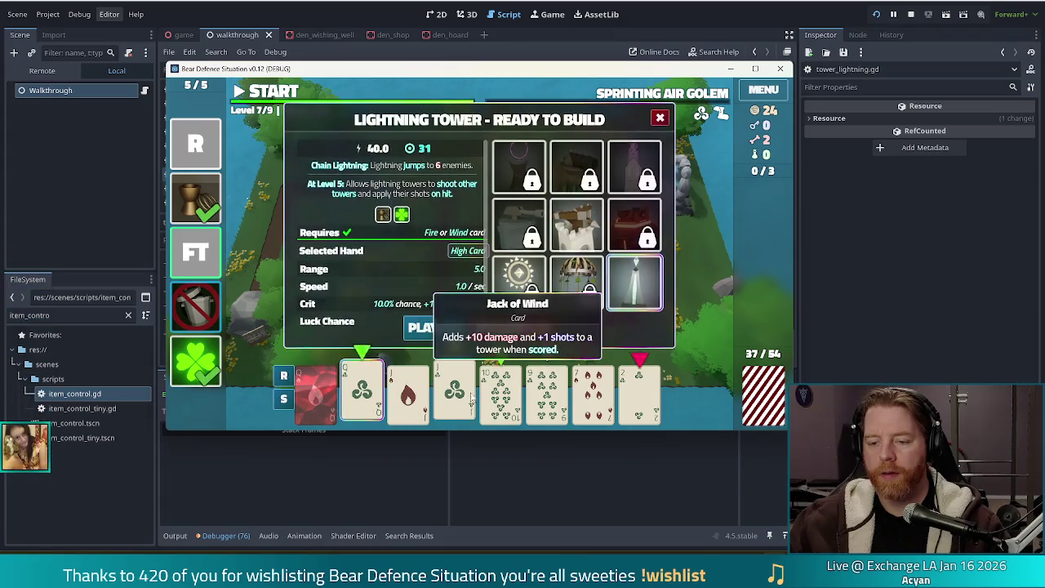
{"action": "left_click", "coordinate": [468, 397]}
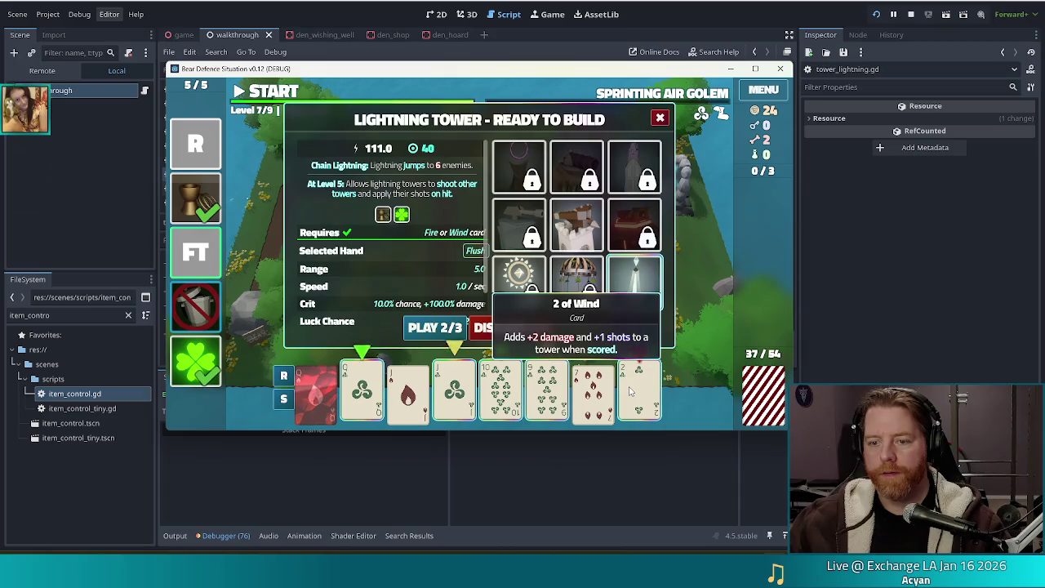
{"action": "left_click", "coordinate": [661, 117]}
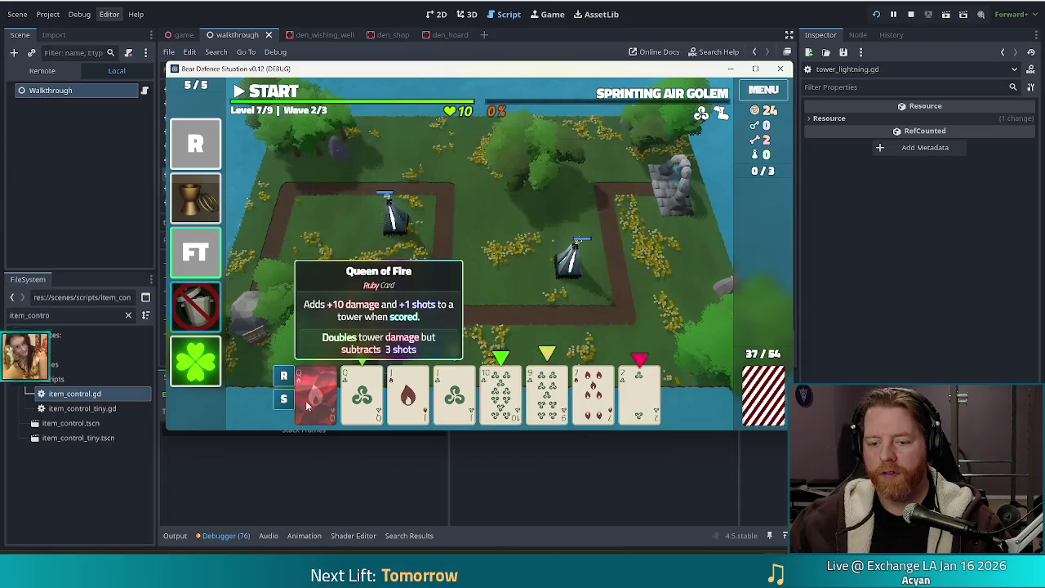
{"action": "left_click", "coordinate": [316, 392]}
{"action": "left_click", "coordinate": [362, 392]}
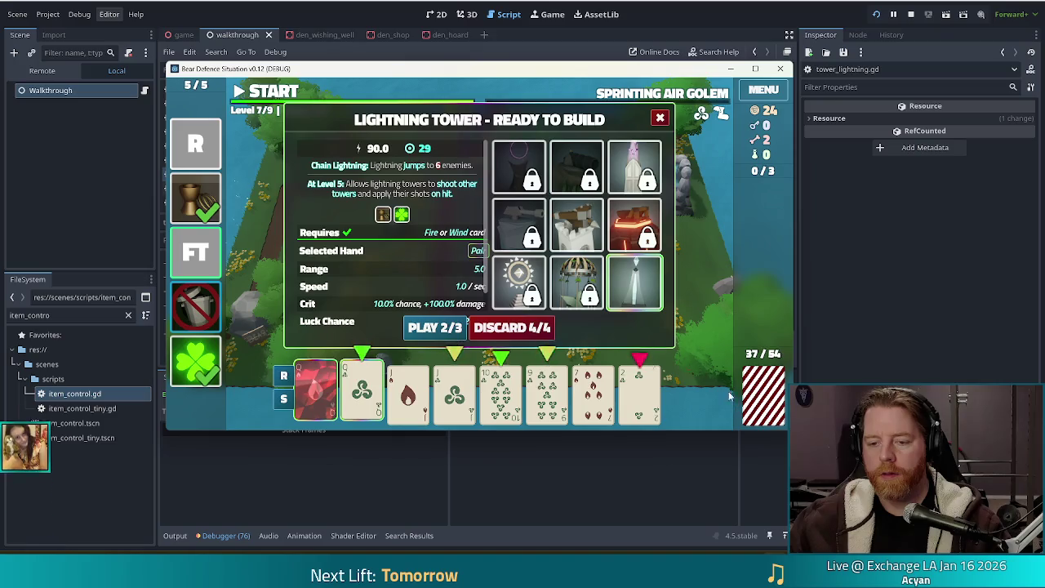
{"action": "left_click", "coordinate": [362, 392]}
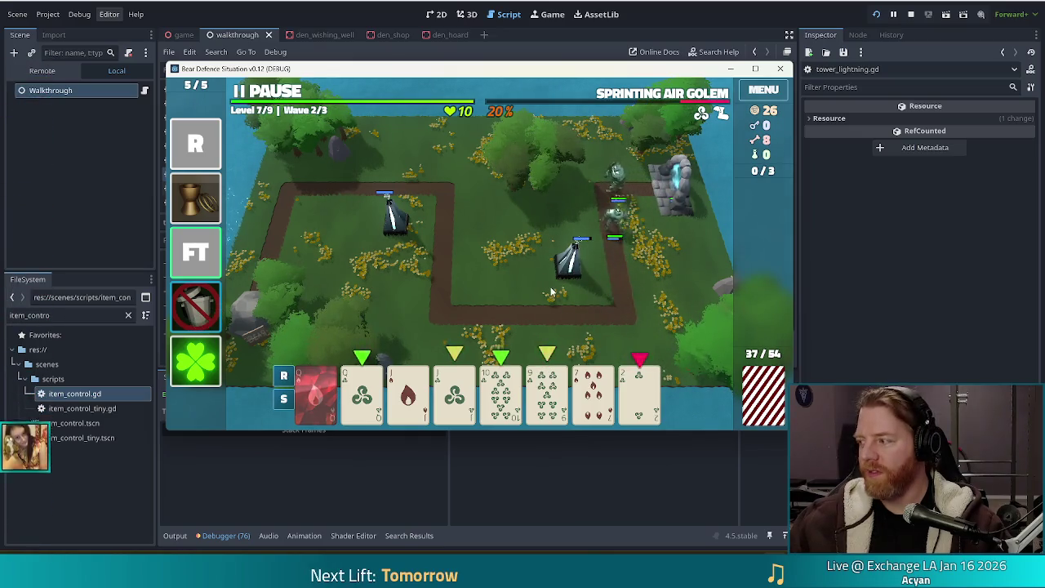
{"action": "mouse_move", "coordinate": [644, 99]}
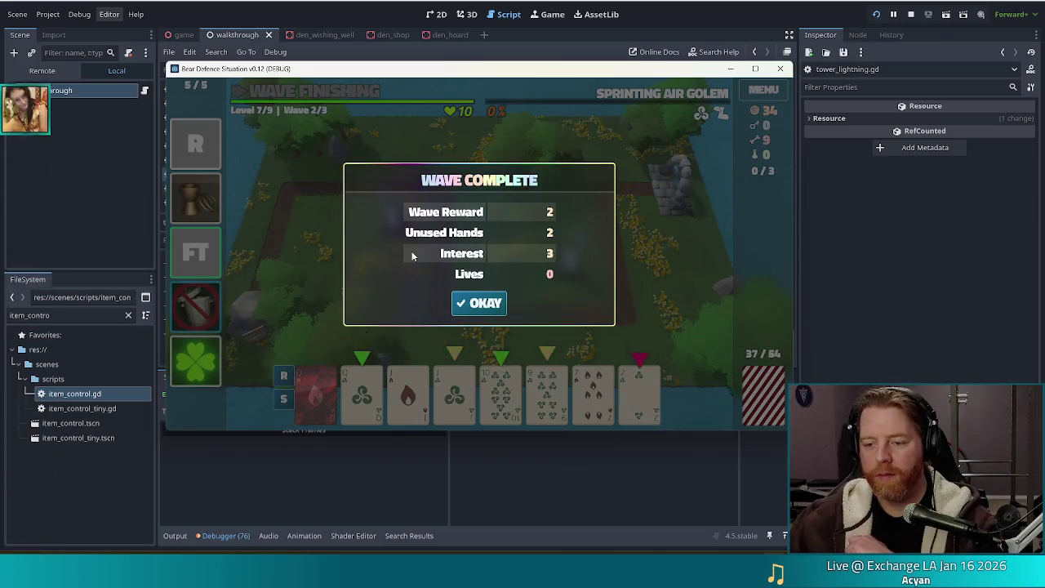
{"action": "left_click", "coordinate": [499, 305]}
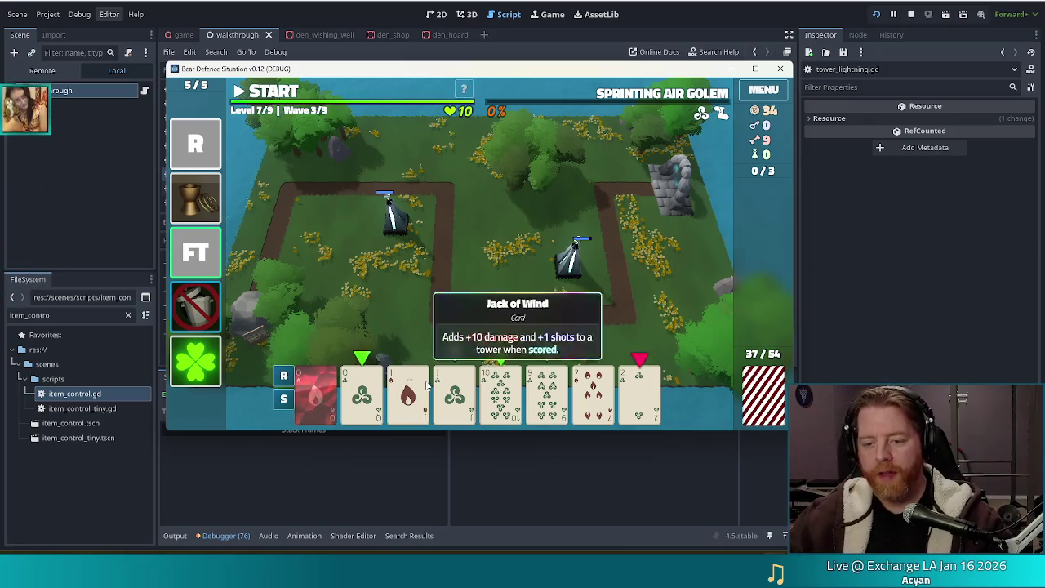
Build a third lightning tower upper left from Queen, Jack, 10 and 9 of Wind, then clear the final wave.
{"action": "left_click", "coordinate": [362, 396]}
{"action": "left_click", "coordinate": [495, 392]}
{"action": "left_click", "coordinate": [547, 392]}
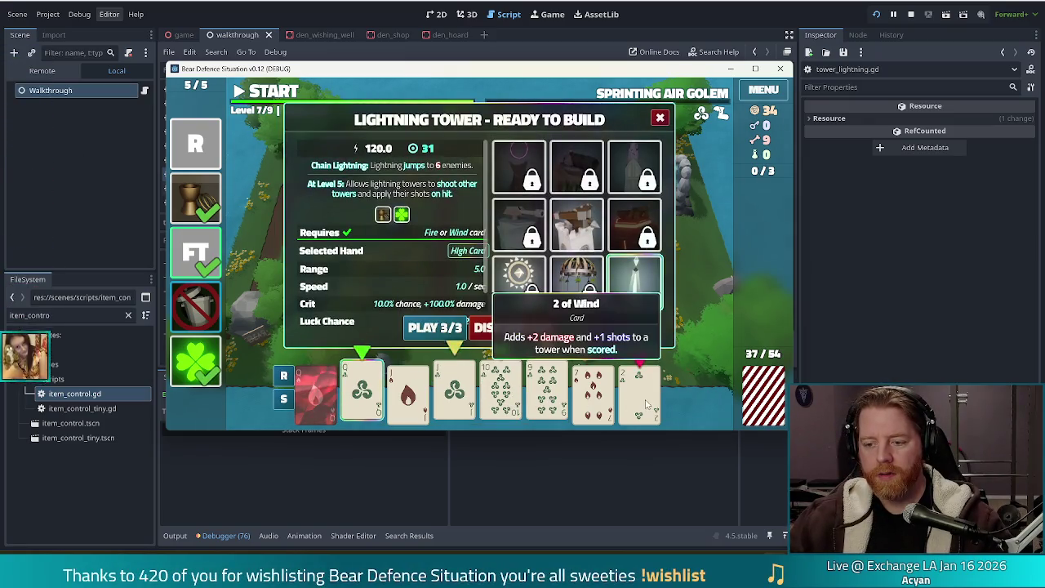
{"action": "left_click", "coordinate": [455, 392]}
{"action": "left_click", "coordinate": [435, 328]}
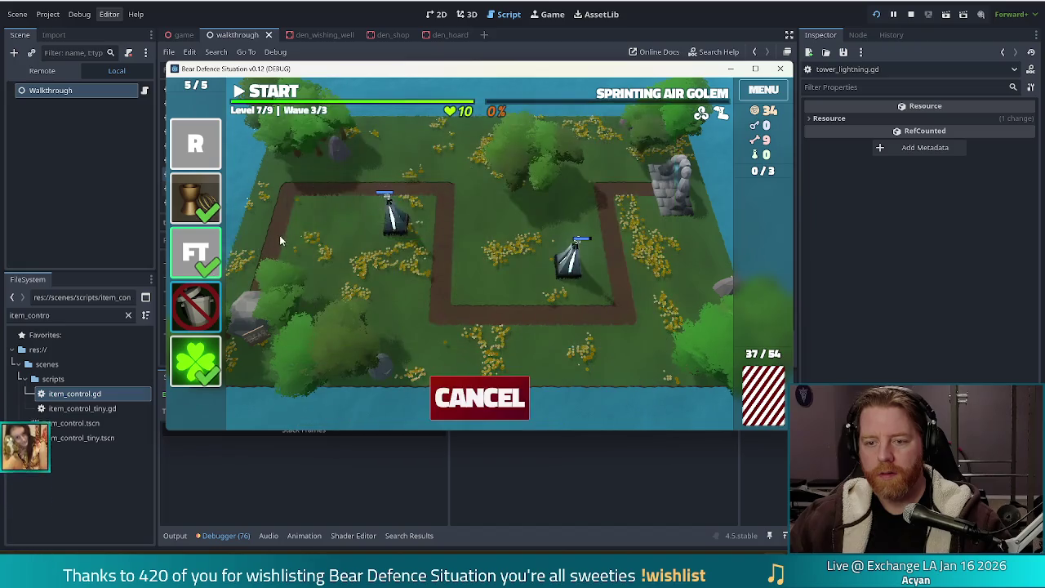
{"action": "left_click", "coordinate": [325, 231]}
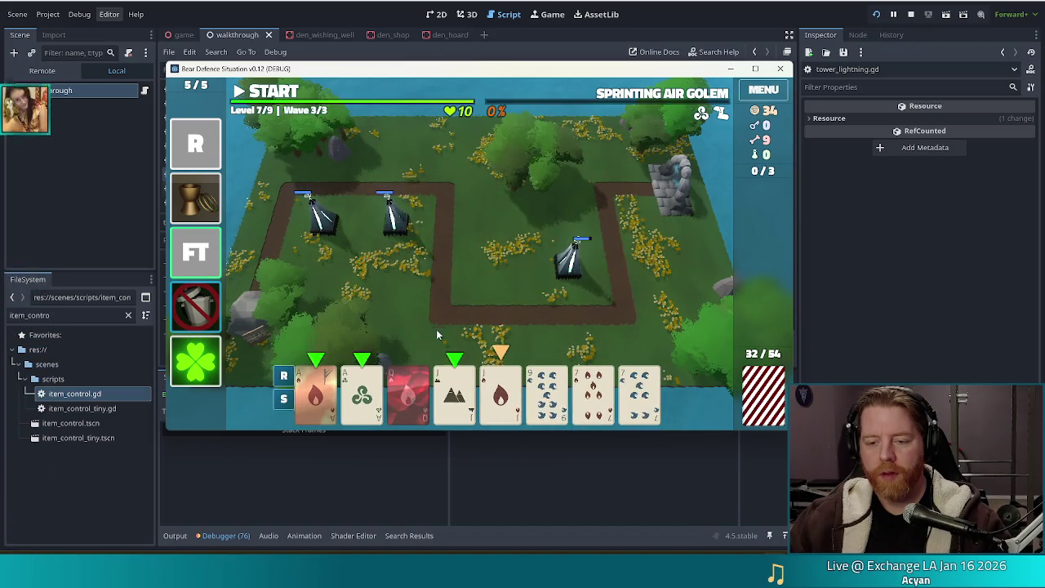
{"action": "left_click", "coordinate": [267, 92]}
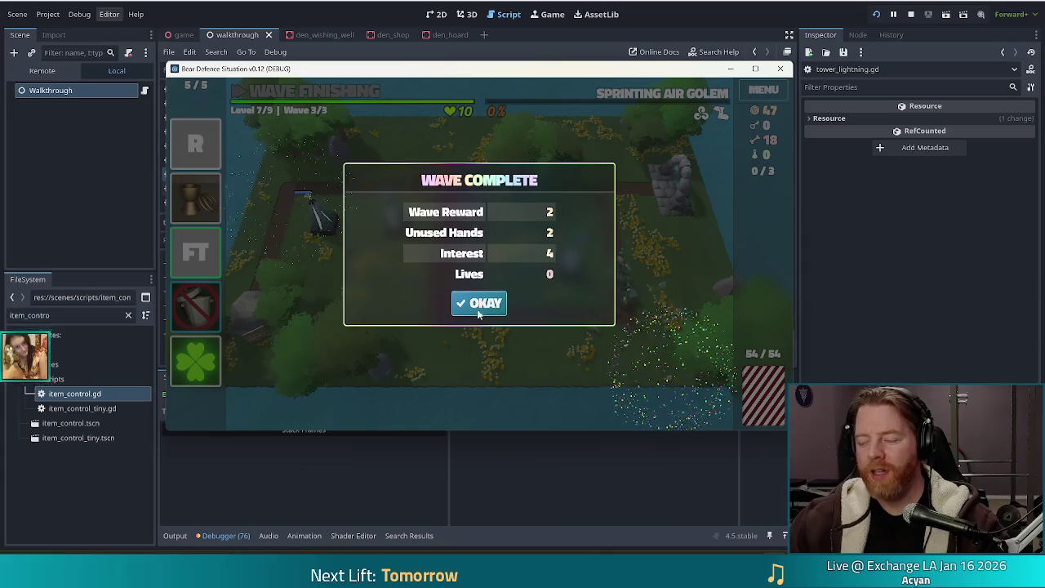
{"action": "left_click", "coordinate": [478, 303]}
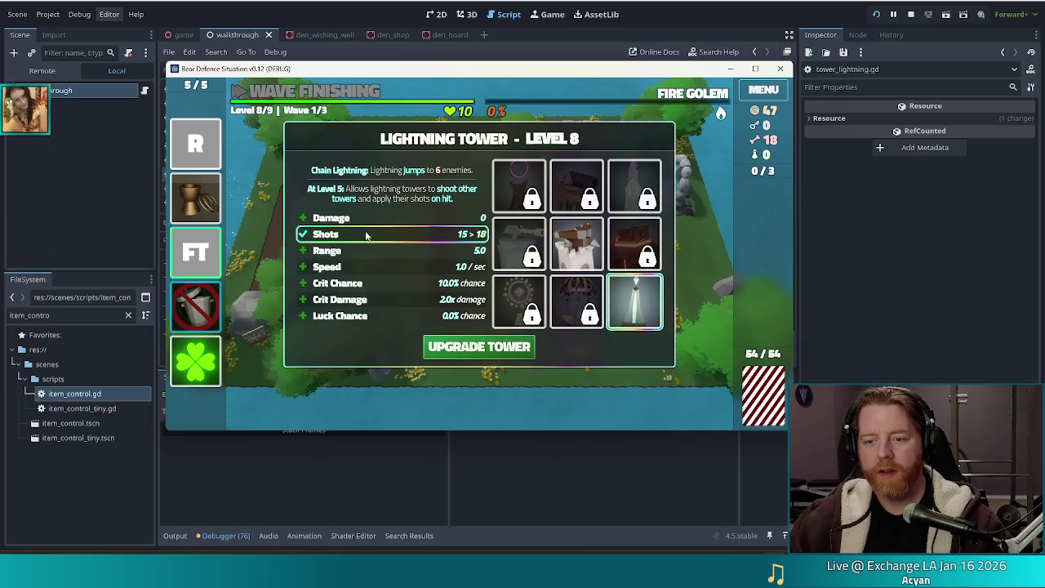
Choose the Crit Chance upgrade for the level 8 Lightning Tower.
{"action": "left_click", "coordinate": [370, 284]}
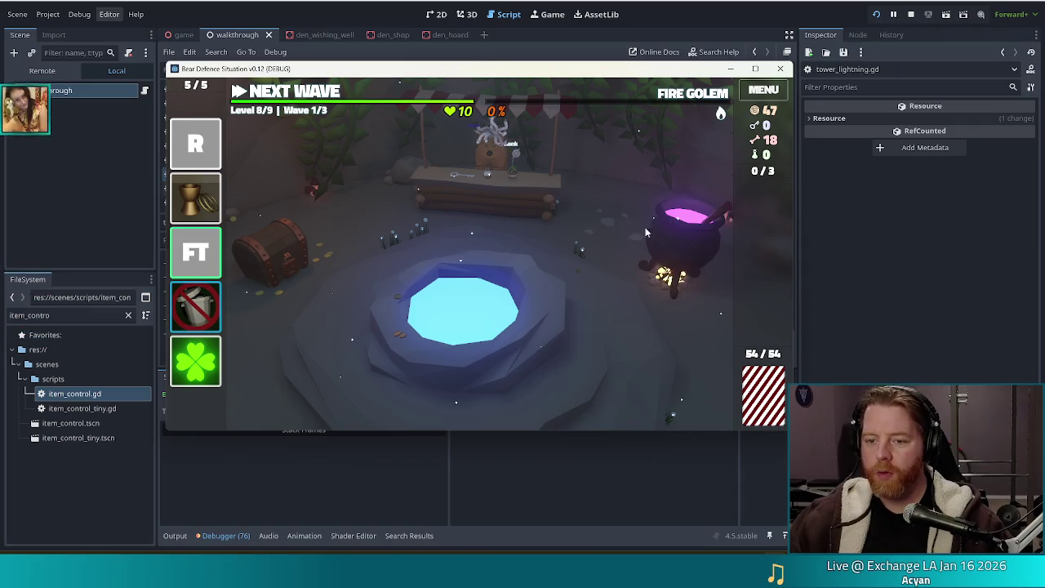
Open the cauldron and add two more bones for a rare spell.
{"action": "left_click", "coordinate": [686, 229]}
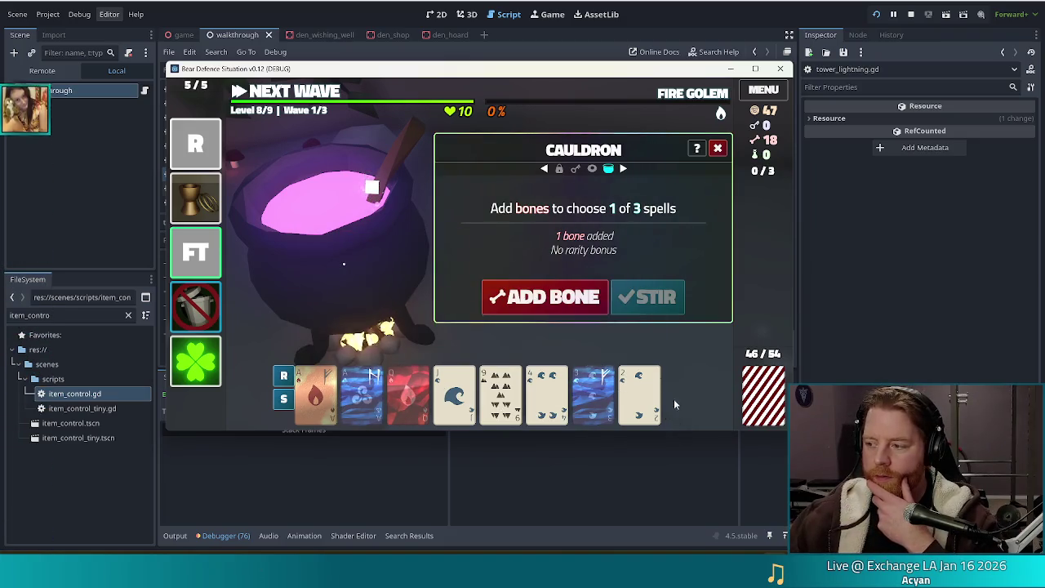
{"action": "left_click", "coordinate": [556, 302]}
{"action": "left_click", "coordinate": [557, 302]}
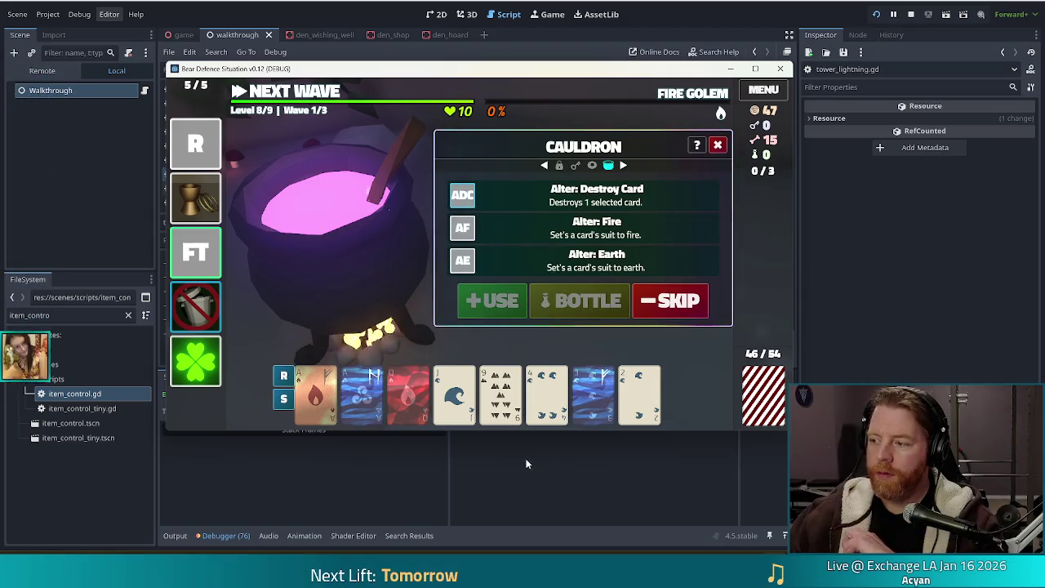
Use the Alter: Fire spell to turn the Jack of Water into a fire card.
{"action": "mouse_move", "coordinate": [342, 436]}
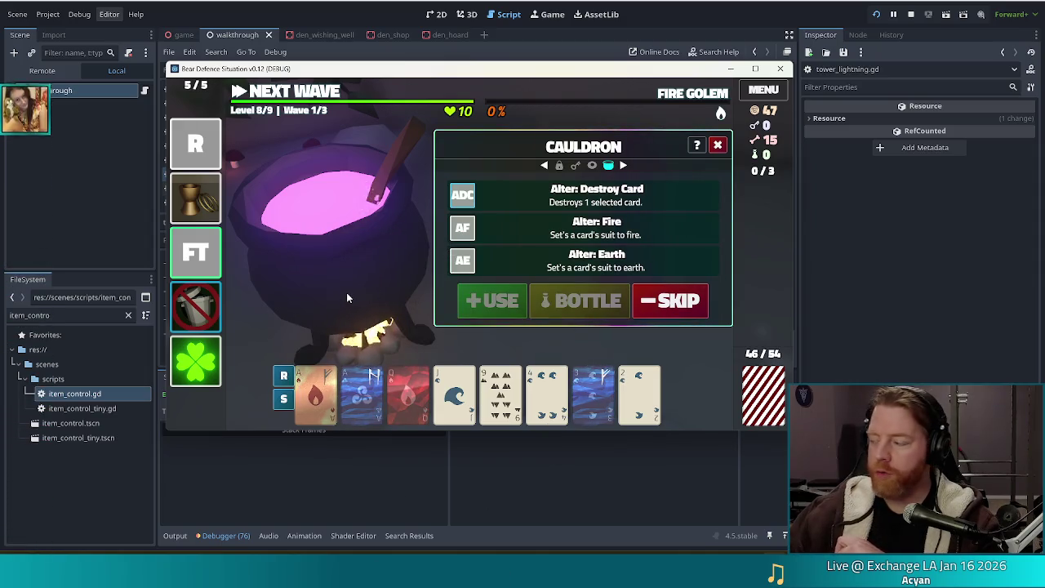
{"action": "mouse_move", "coordinate": [407, 414]}
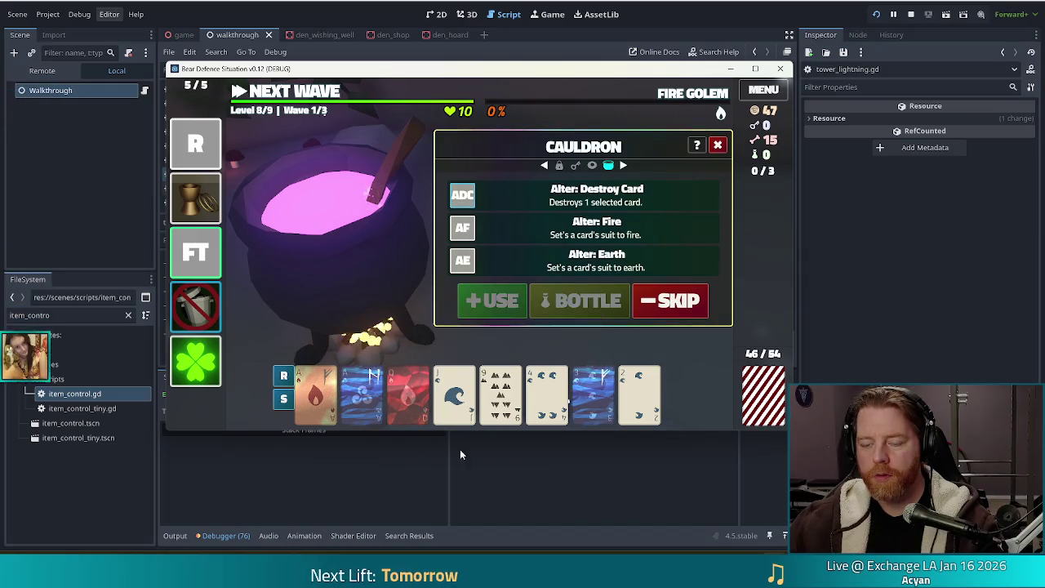
{"action": "left_click", "coordinate": [455, 392]}
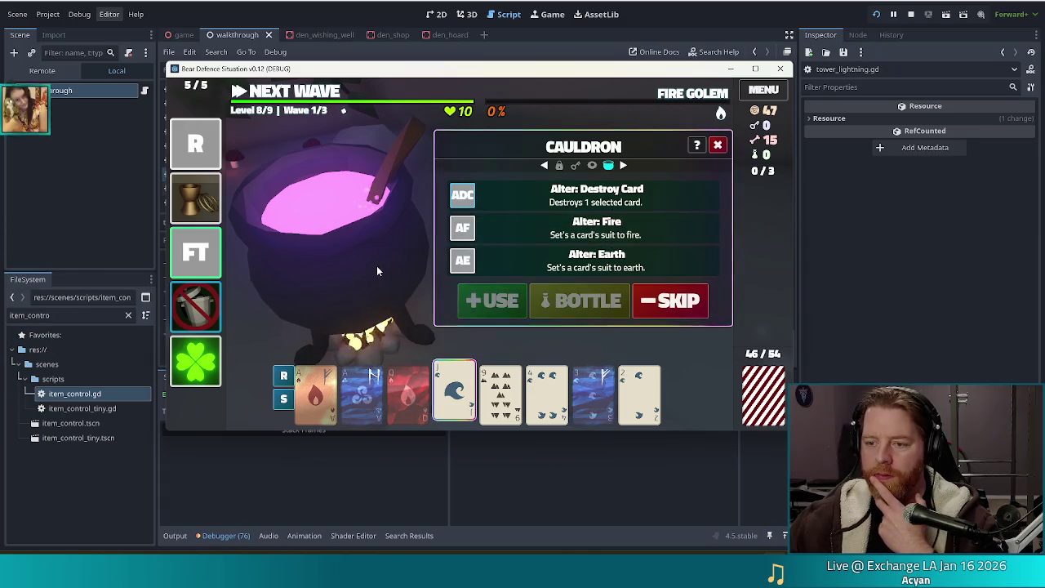
{"action": "left_click", "coordinate": [543, 235]}
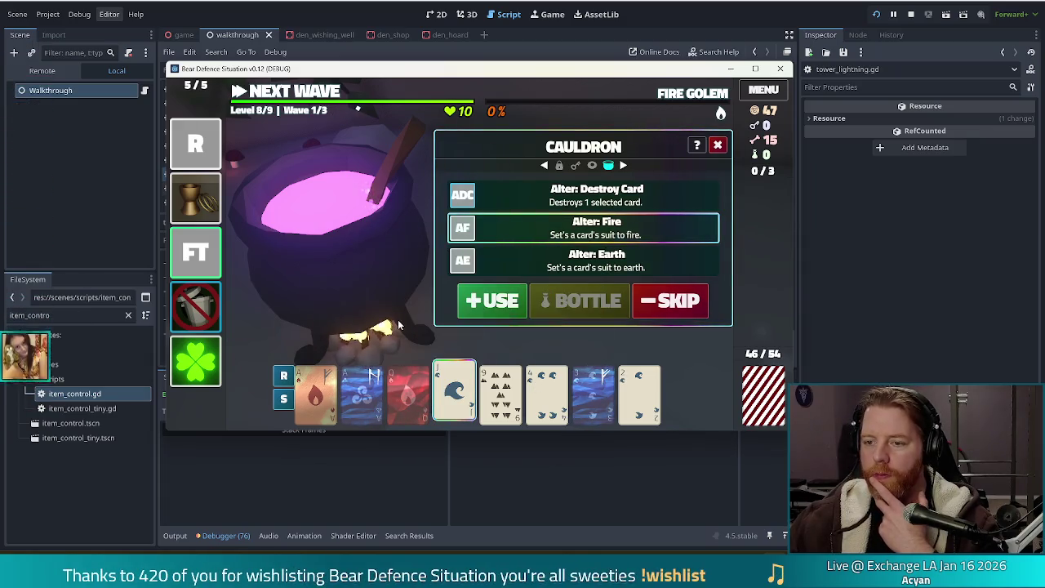
{"action": "left_click", "coordinate": [500, 302]}
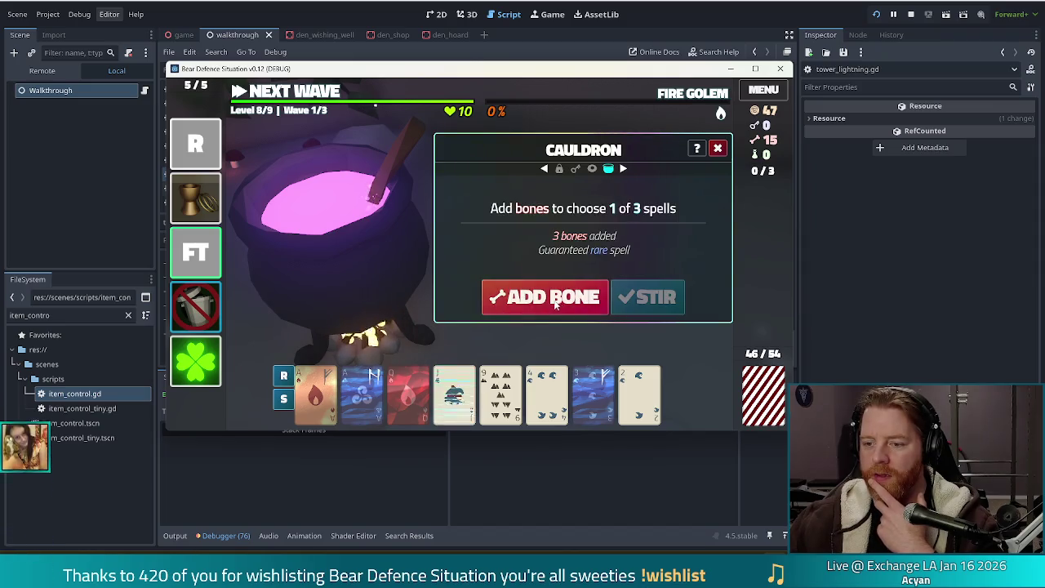
Stir the cauldron and use Alter: Duplicate Card to copy the Queen of Fire.
{"action": "left_click", "coordinate": [674, 299]}
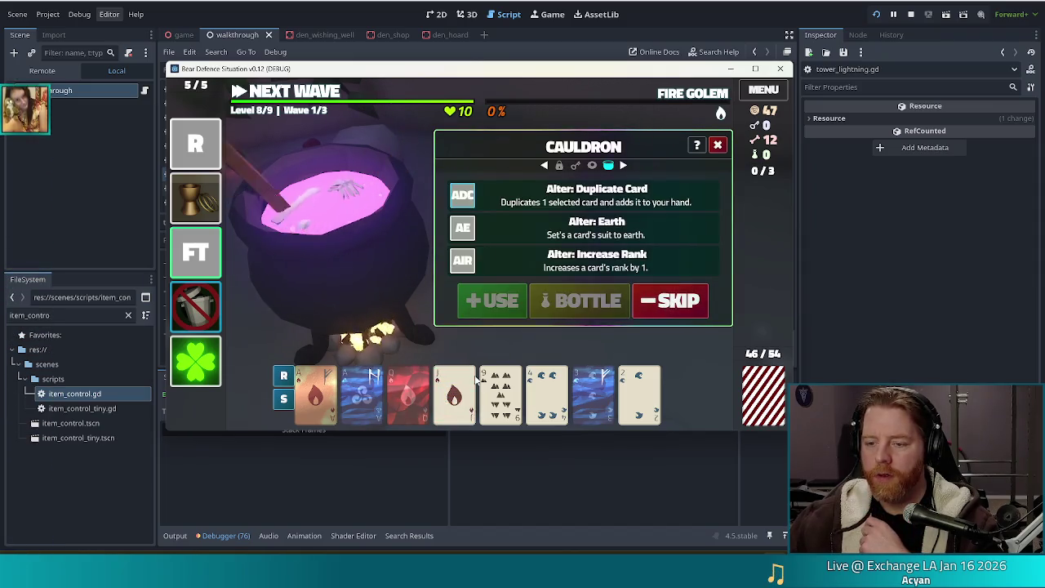
{"action": "left_click", "coordinate": [409, 391]}
{"action": "left_click", "coordinate": [493, 200]}
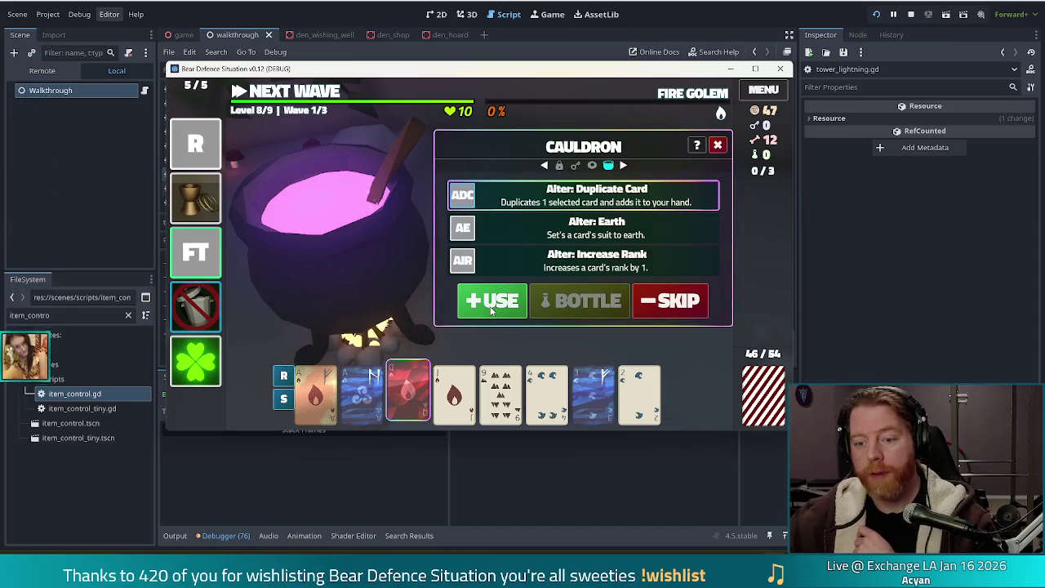
{"action": "left_click", "coordinate": [493, 303]}
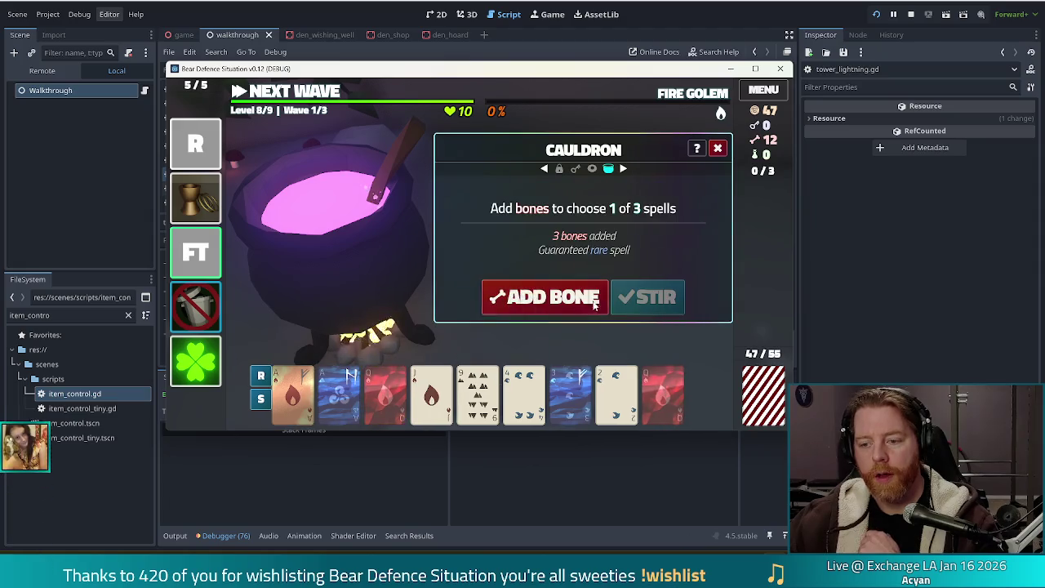
Add two bones, stir, and inscribe the Hagalaz rune on the Queen of Fire.
{"action": "mouse_move", "coordinate": [341, 399]}
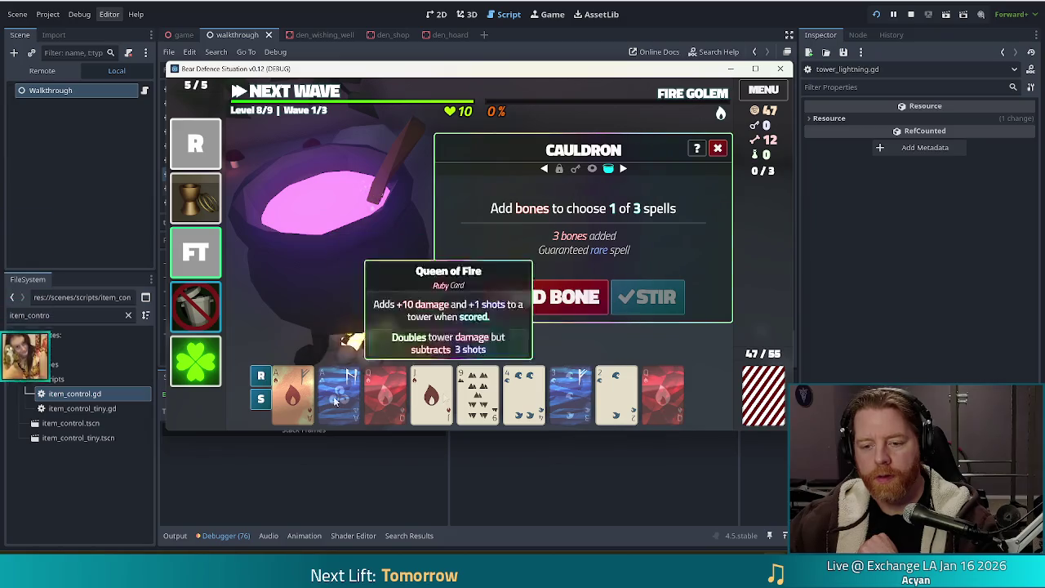
{"action": "left_click", "coordinate": [537, 307]}
{"action": "left_click", "coordinate": [537, 307]}
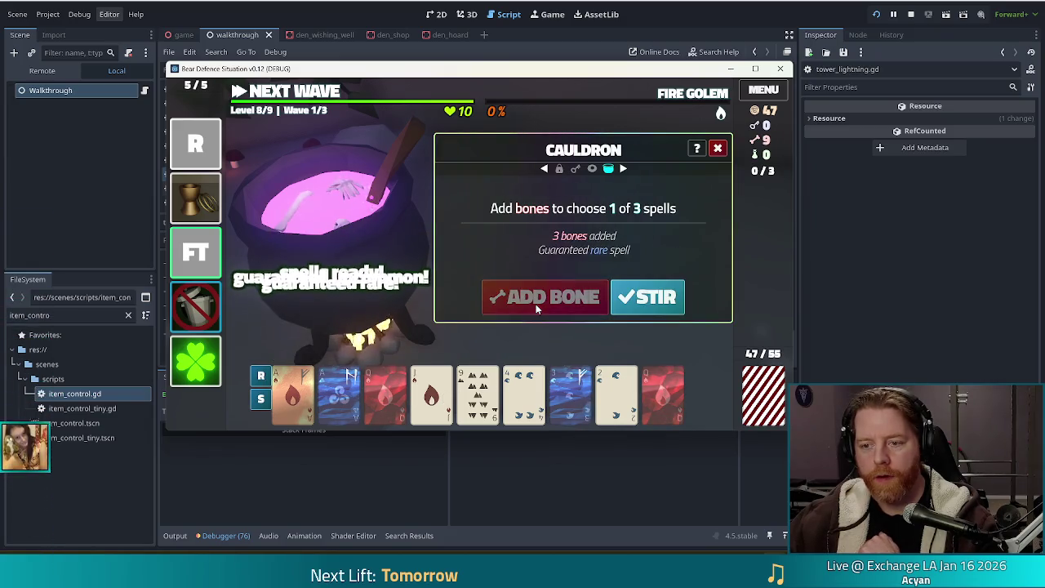
{"action": "left_click", "coordinate": [648, 297]}
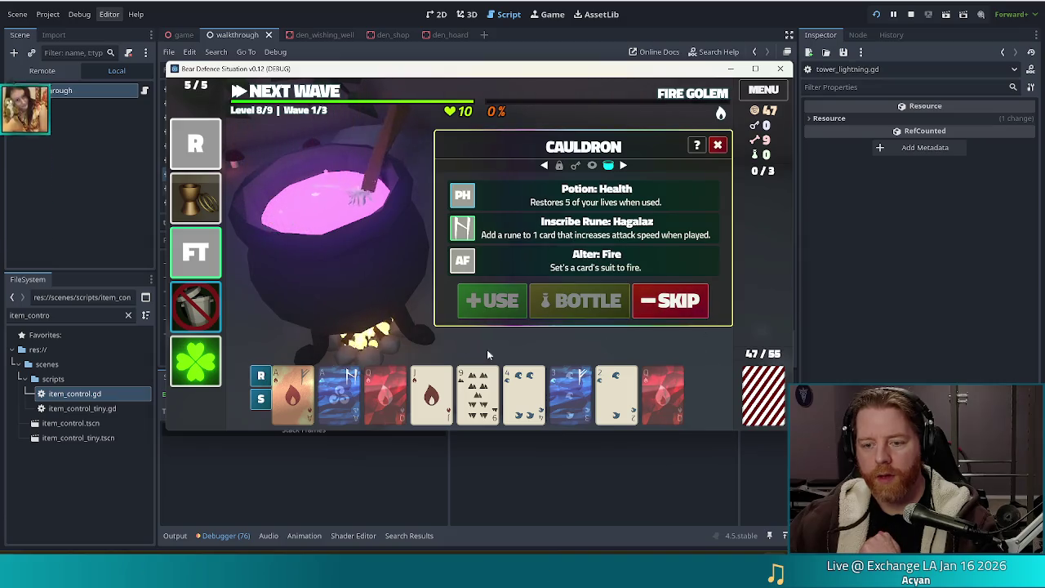
{"action": "left_click", "coordinate": [385, 392]}
{"action": "left_click", "coordinate": [544, 229]}
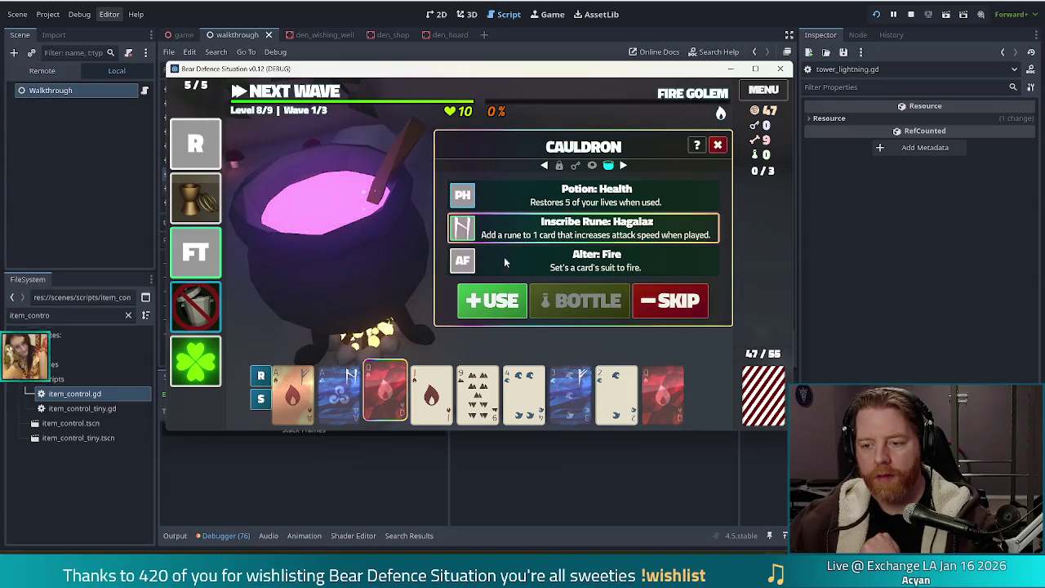
{"action": "left_click", "coordinate": [492, 301]}
Add three bones, use Alter: Wind on the 9 of Earth, then add two more bones.
{"action": "left_click", "coordinate": [543, 299]}
{"action": "left_click", "coordinate": [544, 301]}
{"action": "left_click", "coordinate": [543, 299]}
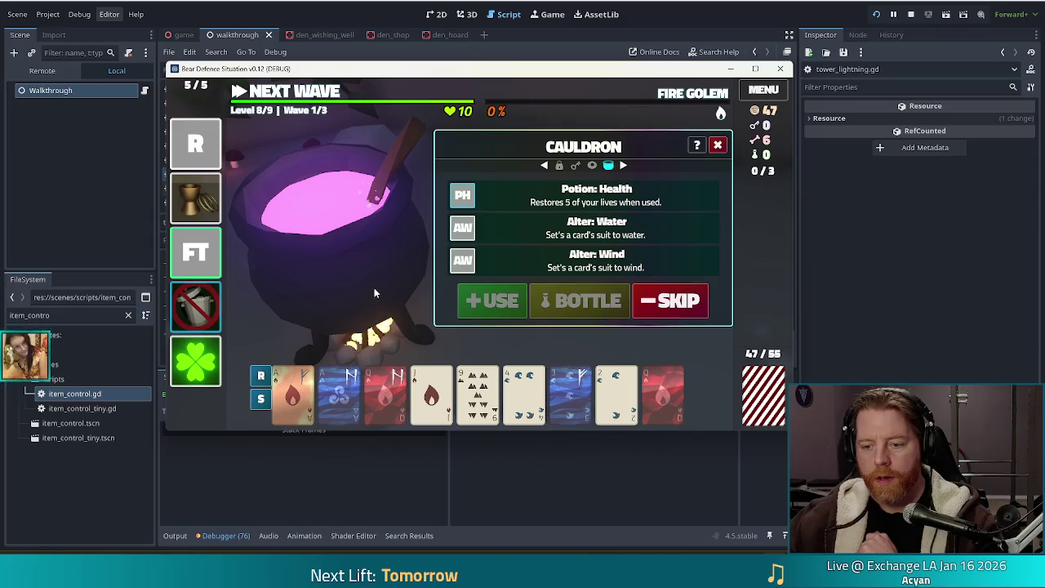
{"action": "mouse_move", "coordinate": [492, 393]}
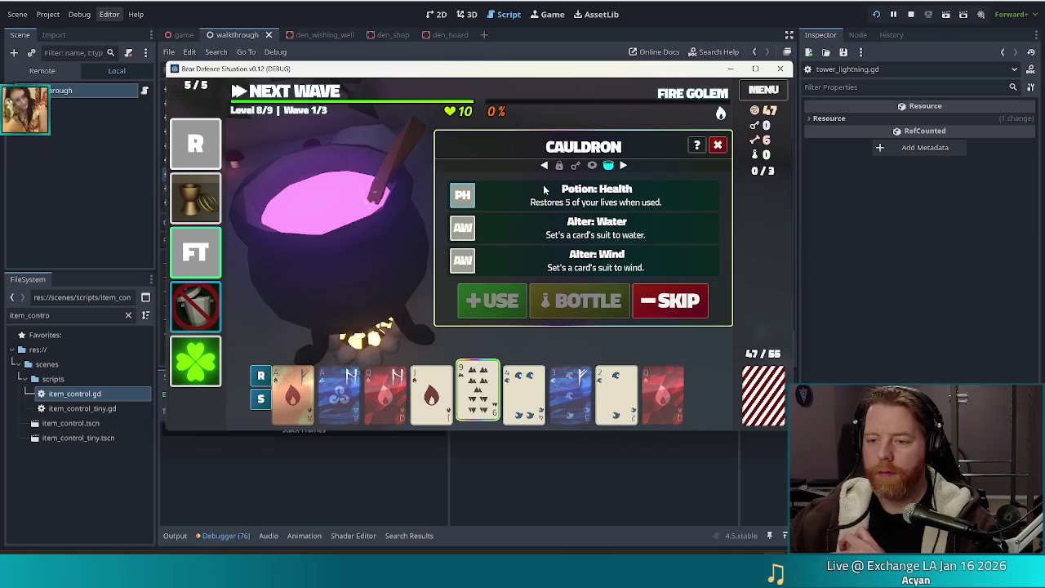
{"action": "left_click", "coordinate": [539, 263]}
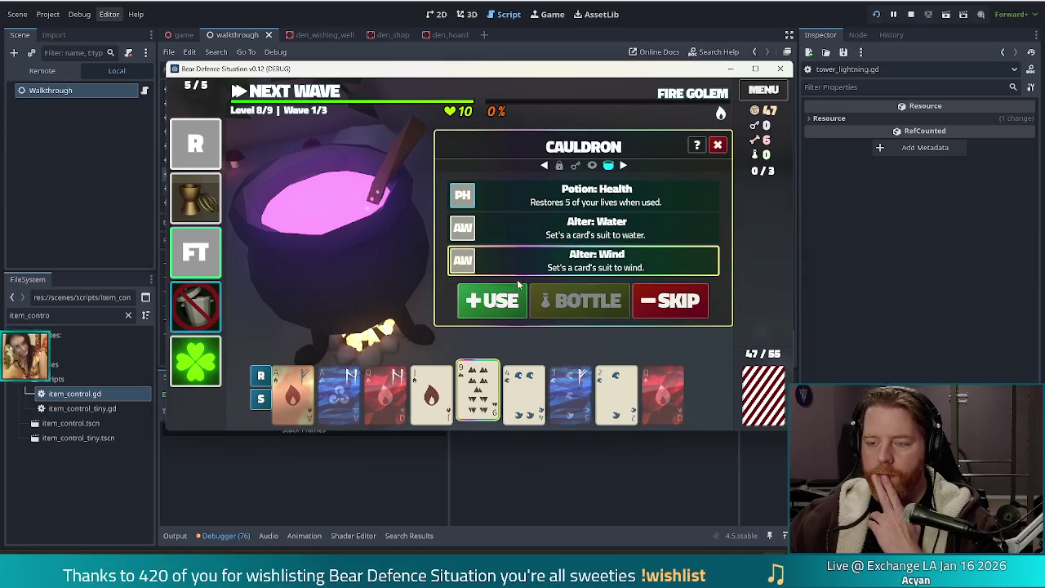
{"action": "left_click", "coordinate": [496, 307]}
{"action": "left_click", "coordinate": [562, 299]}
{"action": "left_click", "coordinate": [562, 299]}
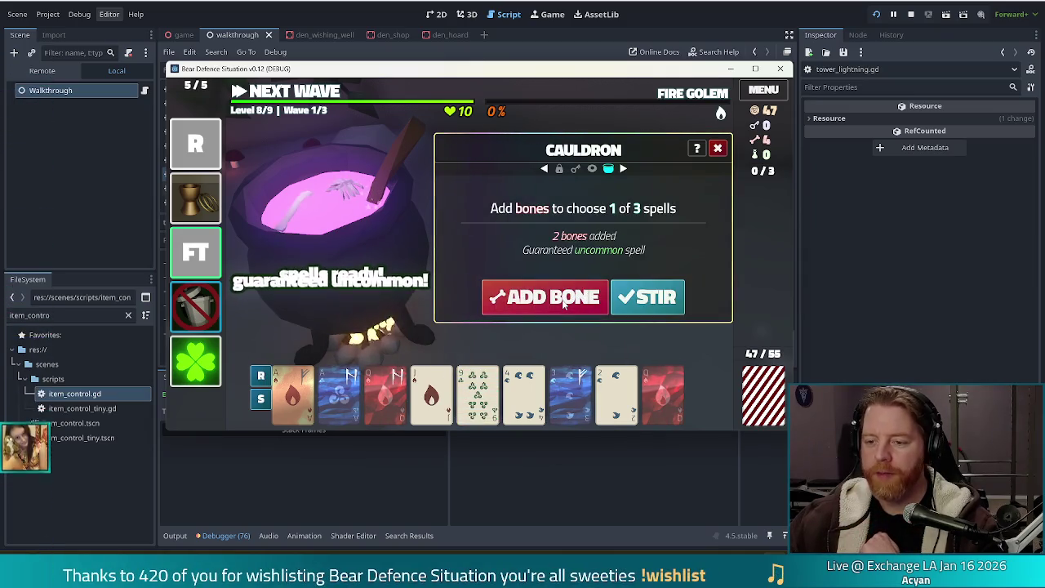
Add a bone, stir, and transmute the Jack of Fire into sapphire.
{"action": "left_click", "coordinate": [562, 299]}
{"action": "left_click", "coordinate": [648, 297]}
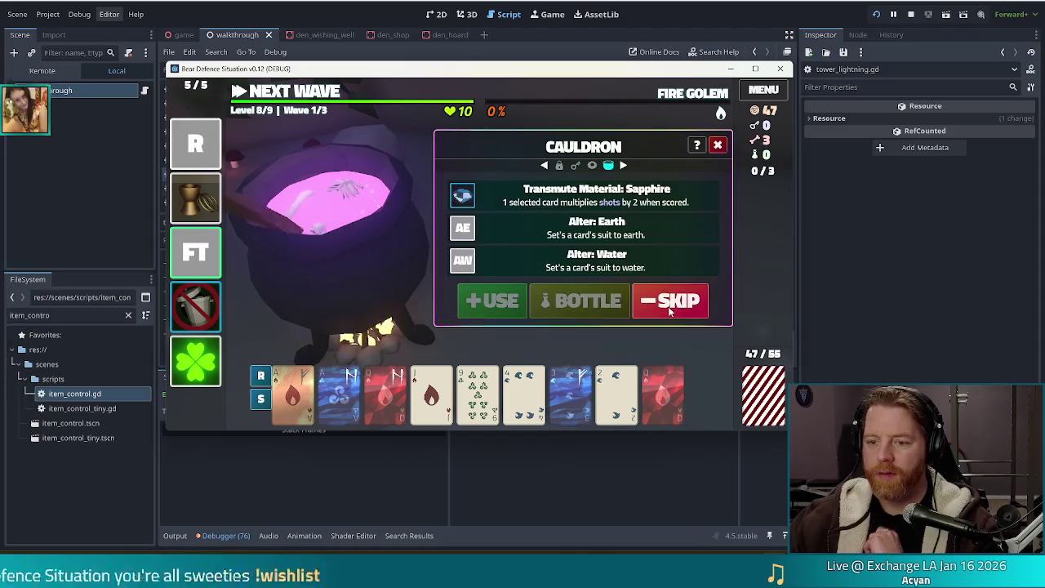
{"action": "left_click", "coordinate": [431, 392]}
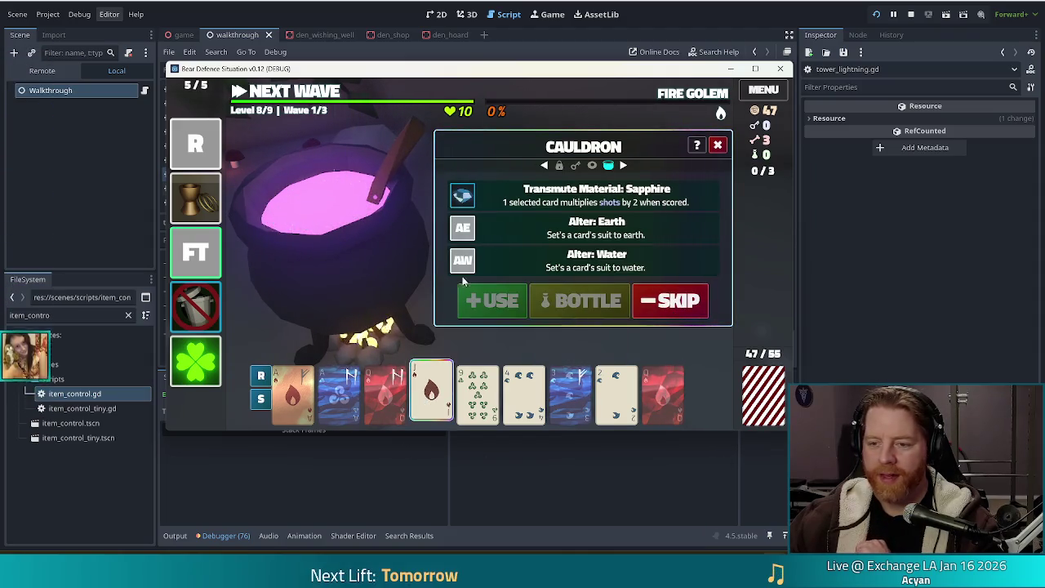
{"action": "left_click", "coordinate": [570, 203]}
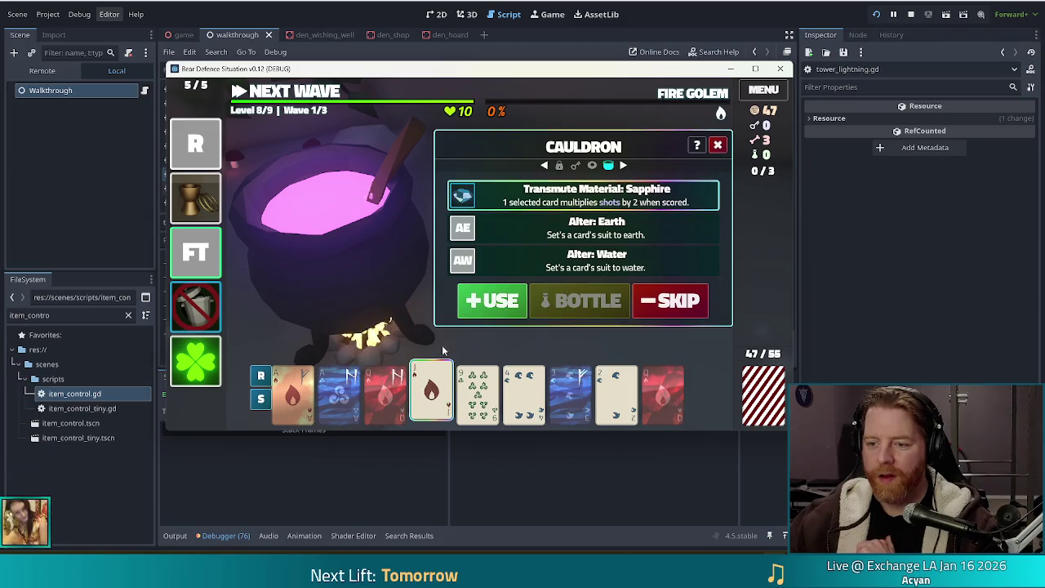
{"action": "left_click", "coordinate": [497, 301]}
Stir again, raise the sapphire Jack's rank by one, and close the cauldron.
{"action": "left_click", "coordinate": [647, 299]}
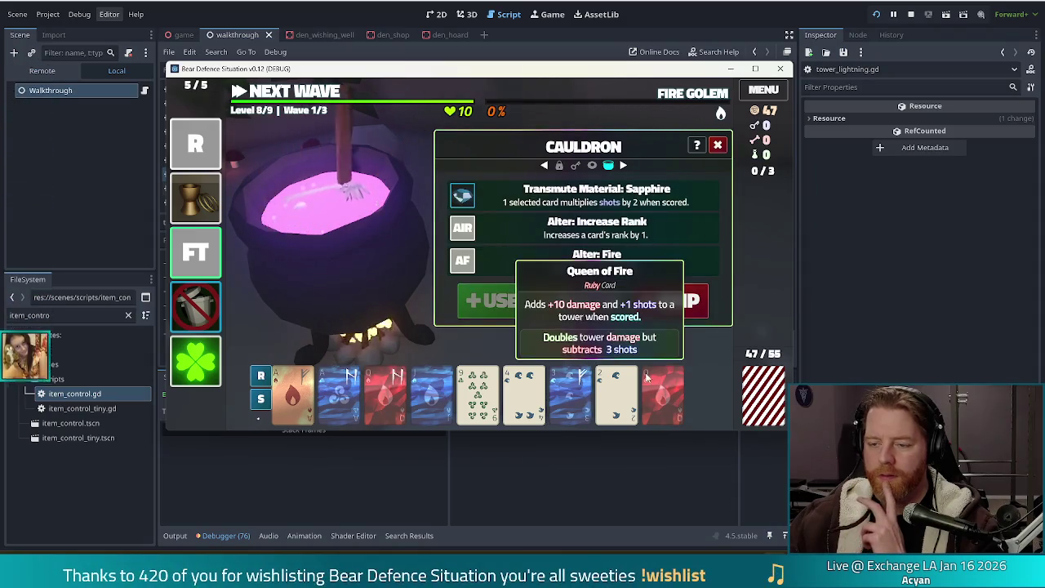
{"action": "left_click", "coordinate": [425, 384]}
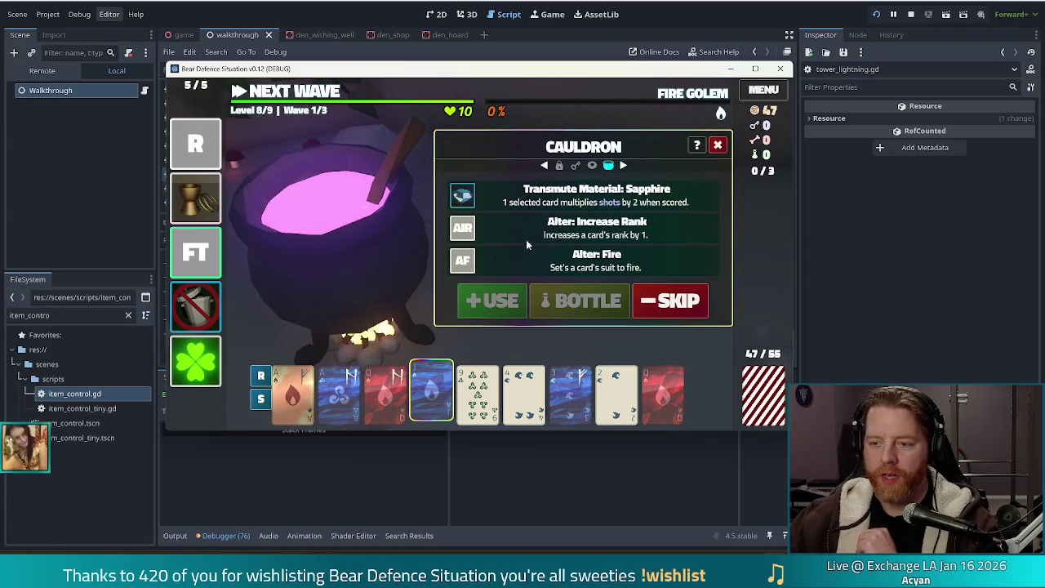
{"action": "left_click", "coordinate": [603, 236]}
{"action": "left_click", "coordinate": [500, 304]}
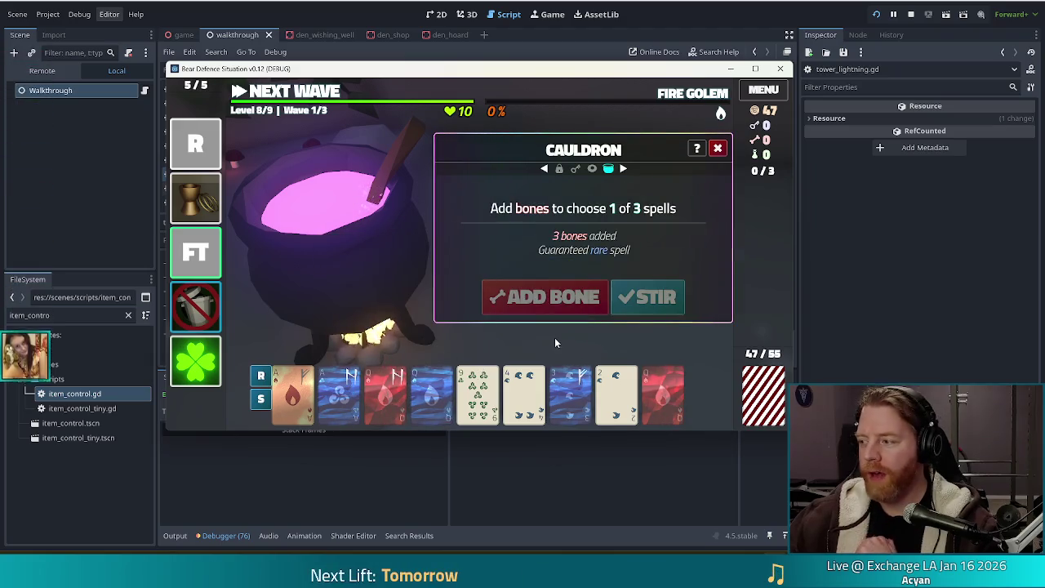
{"action": "left_click", "coordinate": [720, 150]}
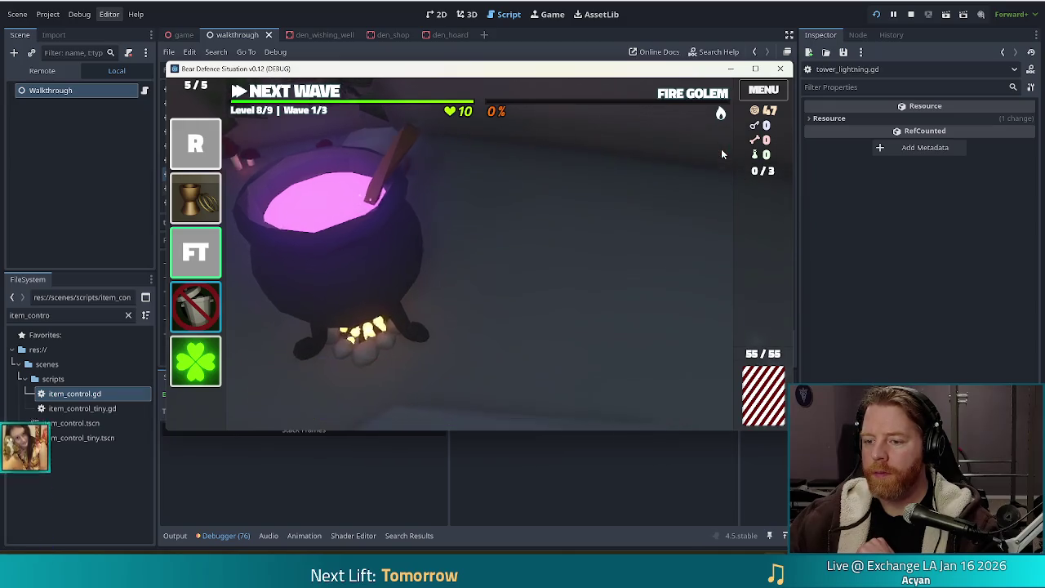